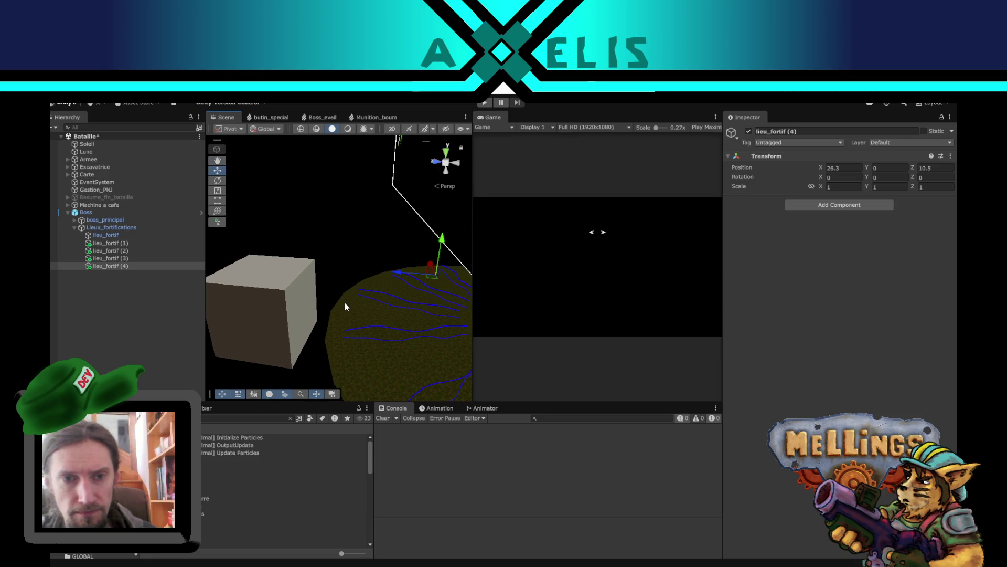
Select Boss through its cube, orbit around the fortress terrain disc, and collapse Lieux_fortifications
{"action": "left_click", "coordinate": [250, 288]}
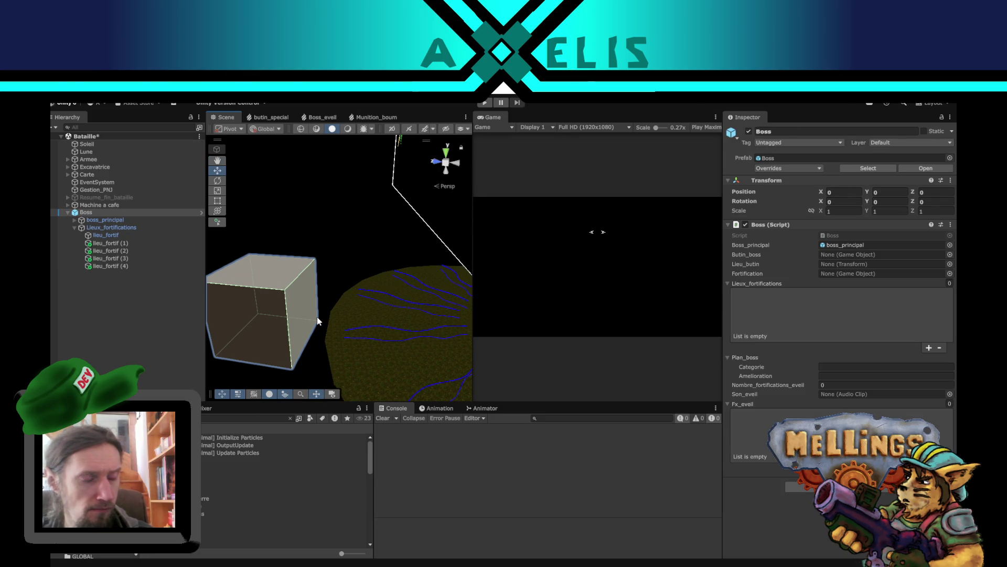
{"action": "mouse_move", "coordinate": [326, 263]}
{"action": "left_mouse_down", "text": "alt"}
{"action": "mouse_move", "coordinate": [299, 247]}
{"action": "mouse_move", "coordinate": [404, 261]}
{"action": "mouse_move", "coordinate": [338, 322]}
{"action": "mouse_move", "coordinate": [271, 298]}
{"action": "mouse_move", "coordinate": [262, 268]}
{"action": "left_mouse_up", "text": "alt"}
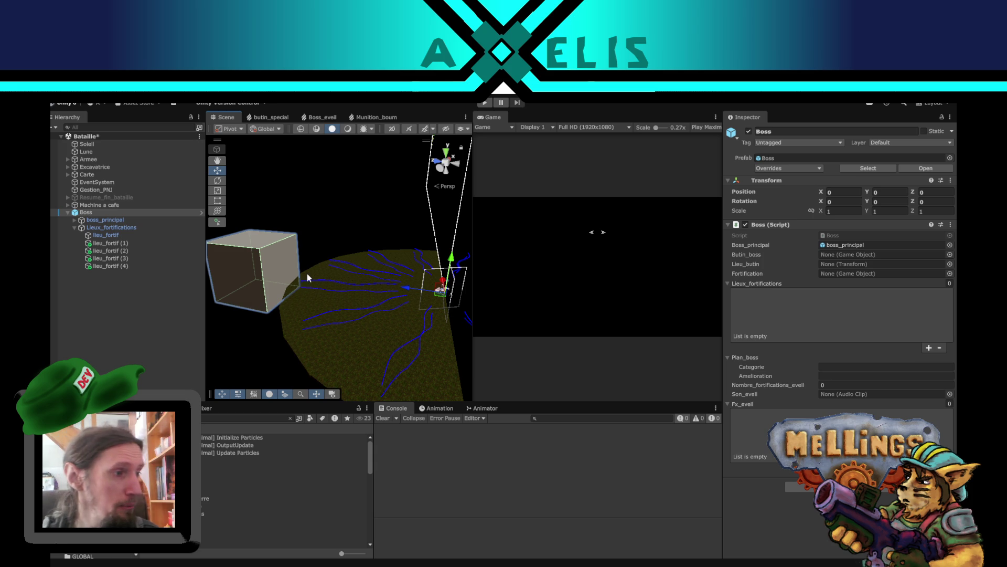
{"action": "scroll", "coordinate": [307, 273], "scroll_direction": "down", "scroll_amount": 5}
{"action": "left_click_drag", "start_coordinate": [307, 278], "coordinate": [391, 354], "text": "alt"}
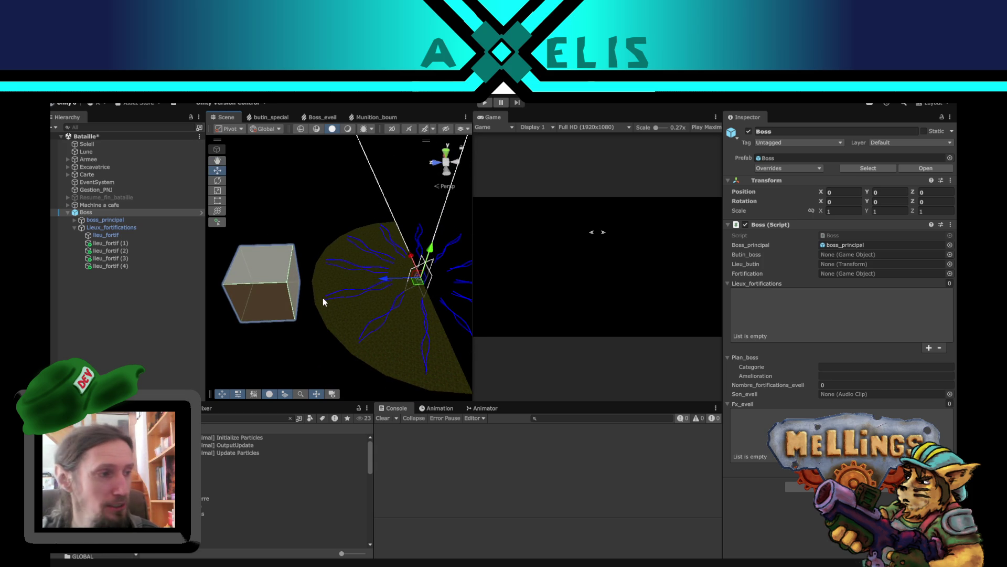
{"action": "mouse_move", "coordinate": [321, 303]}
{"action": "left_mouse_down", "text": "alt"}
{"action": "mouse_move", "coordinate": [283, 302]}
{"action": "mouse_move", "coordinate": [371, 376]}
{"action": "mouse_move", "coordinate": [327, 294]}
{"action": "left_mouse_up", "text": "alt"}
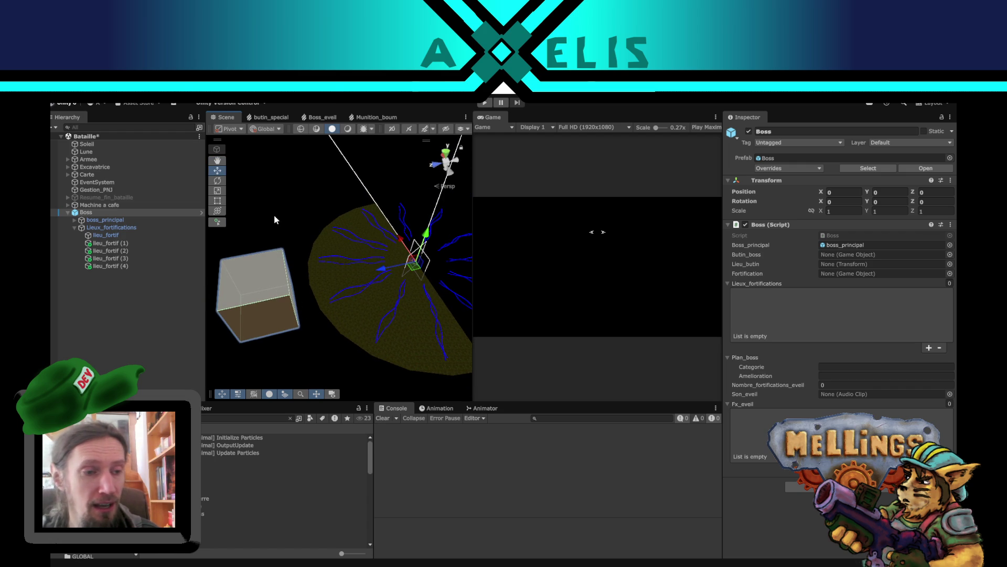
{"action": "left_click_drag", "start_coordinate": [332, 309], "coordinate": [305, 267], "text": "alt"}
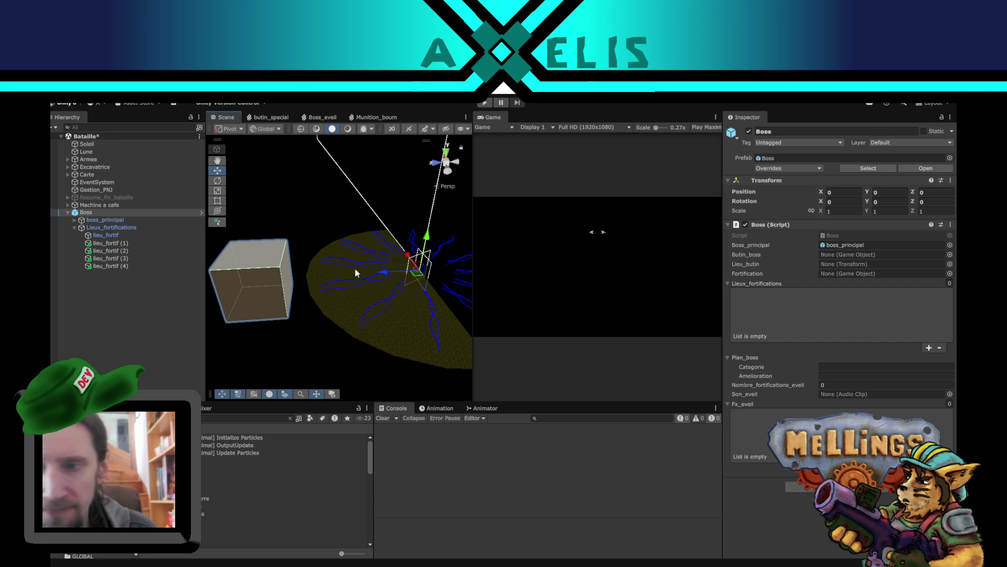
{"action": "left_click", "coordinate": [74, 228]}
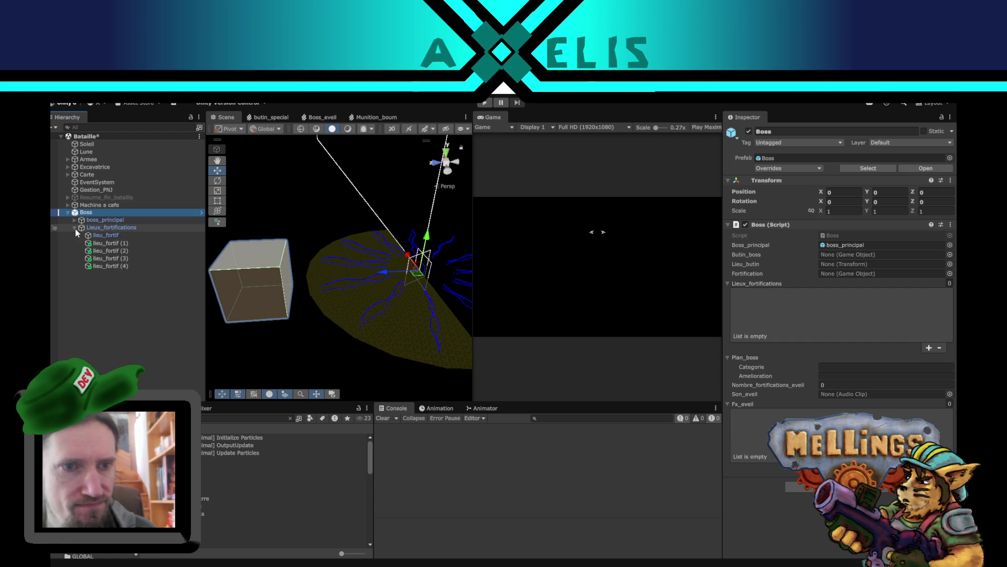
{"action": "left_click", "coordinate": [89, 296]}
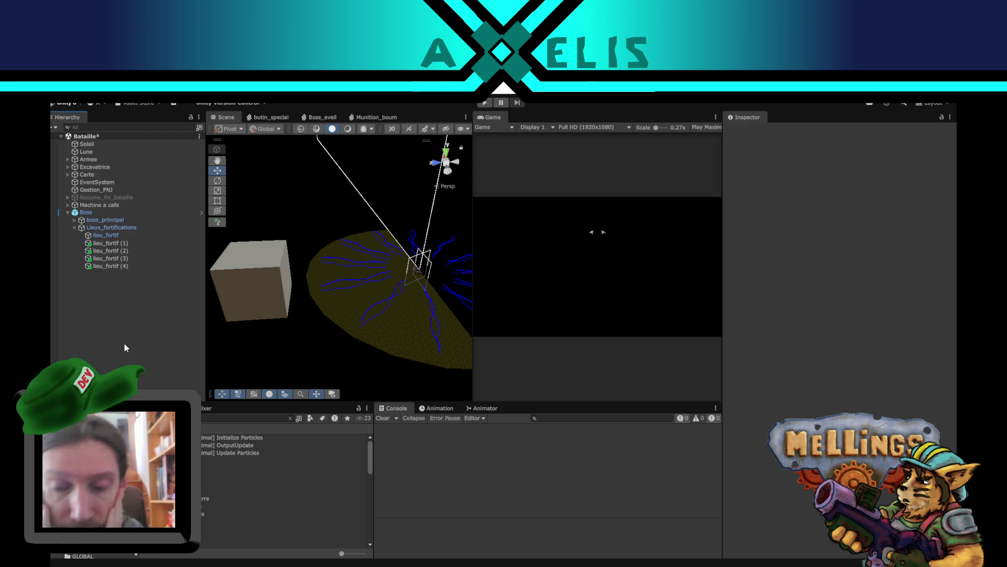
{"action": "key", "text": "alt+Tab"}
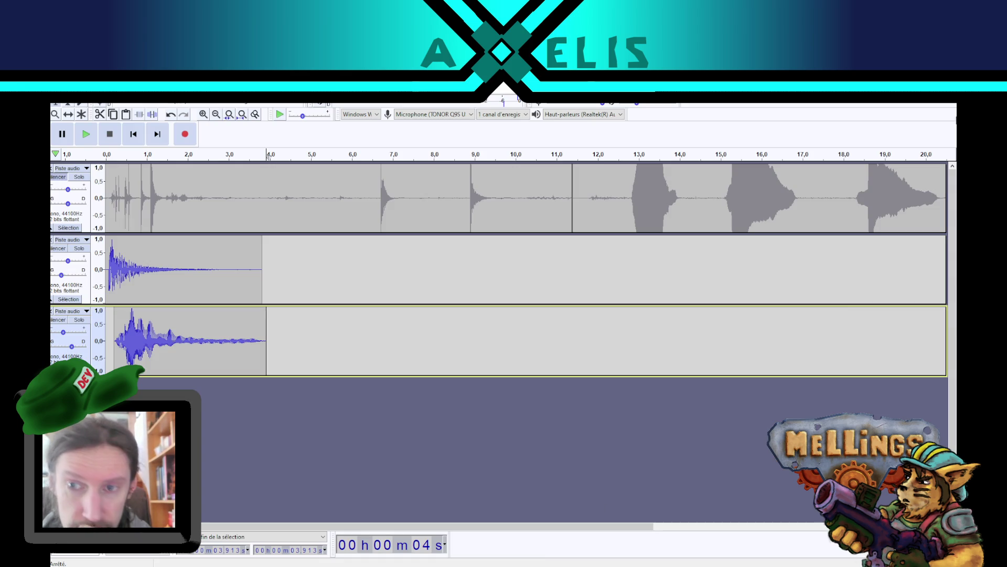
{"action": "key", "text": "alt+F4"}
{"action": "key", "text": "Tab"}
{"action": "key", "text": "Return"}
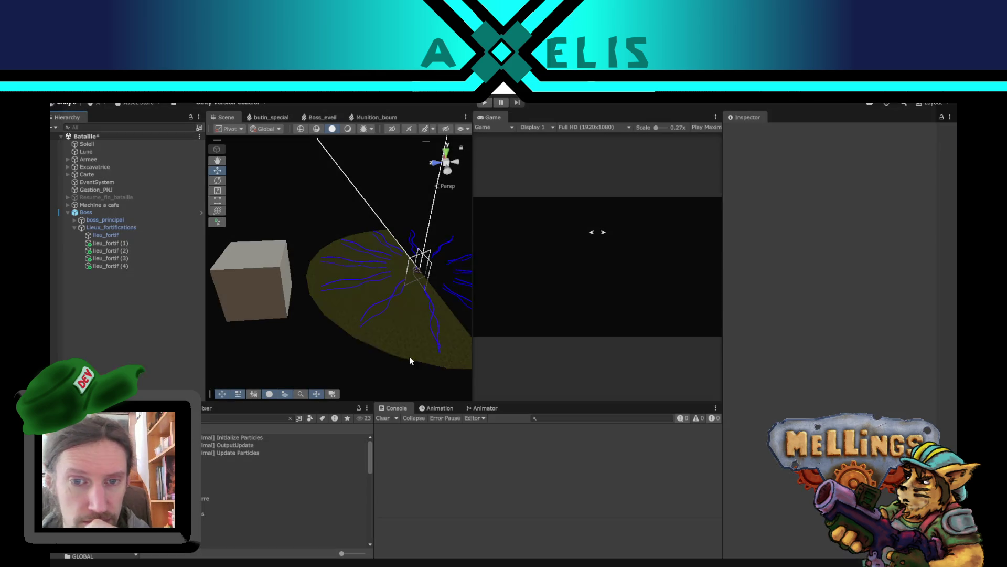
{"action": "mouse_move", "coordinate": [326, 281]}
{"action": "middle_mouse_down"}
{"action": "mouse_move", "coordinate": [345, 284]}
{"action": "mouse_move", "coordinate": [336, 262]}
{"action": "middle_mouse_up"}
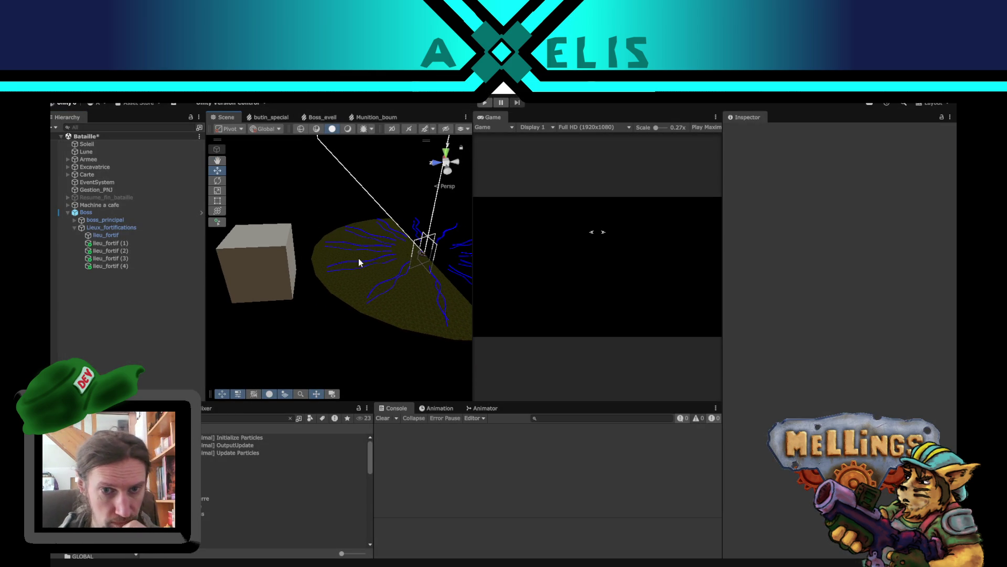
{"action": "middle_click_drag", "start_coordinate": [356, 256], "coordinate": [360, 281]}
{"action": "mouse_move", "coordinate": [388, 274]}
{"action": "left_mouse_down", "text": "alt"}
{"action": "mouse_move", "coordinate": [292, 353]}
{"action": "mouse_move", "coordinate": [286, 308]}
{"action": "mouse_move", "coordinate": [332, 319]}
{"action": "left_mouse_up", "text": "alt"}
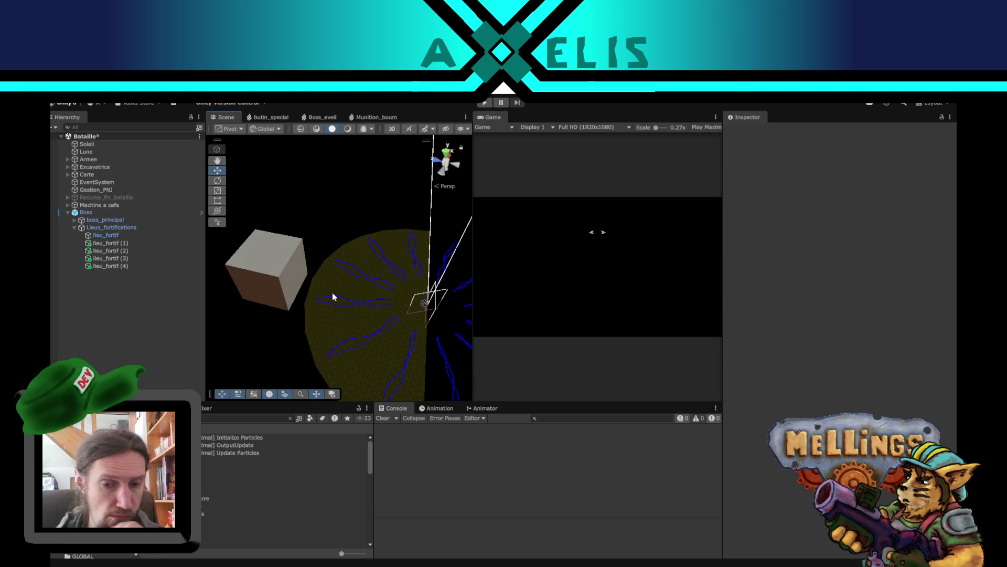
Add blank lines after the Meurt method at the end of Boss.cs
{"action": "key", "text": "alt+Tab"}
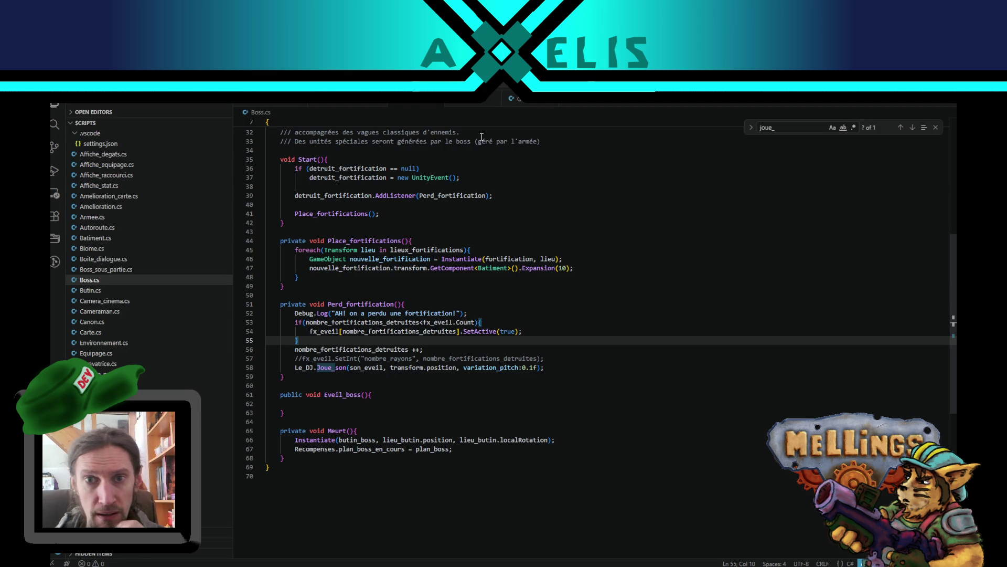
{"action": "scroll", "coordinate": [448, 322], "scroll_direction": "down", "scroll_amount": 3}
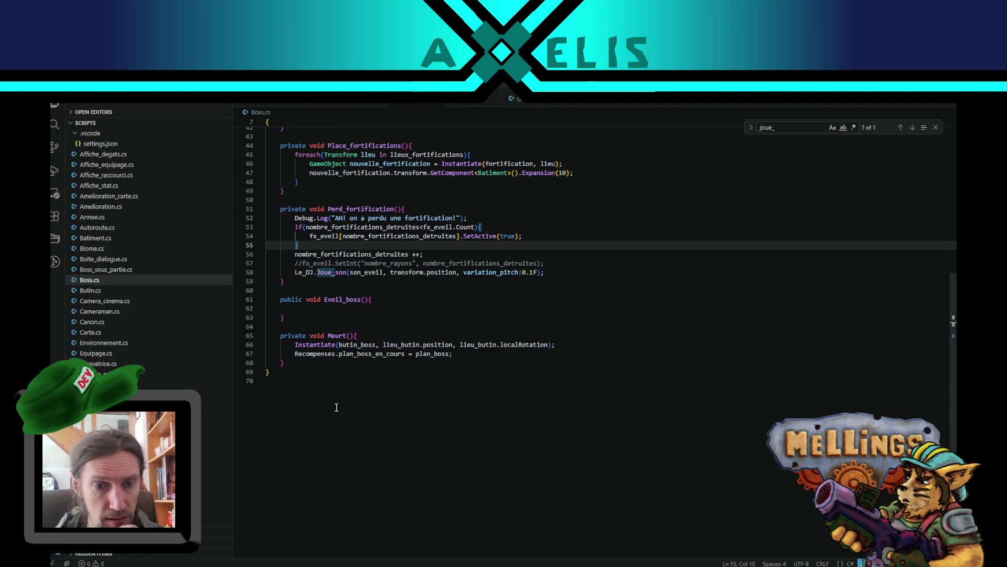
{"action": "left_click", "coordinate": [305, 361]}
{"action": "key", "text": "Return"}
{"action": "key", "text": "Return"}
{"action": "key", "text": "Return"}
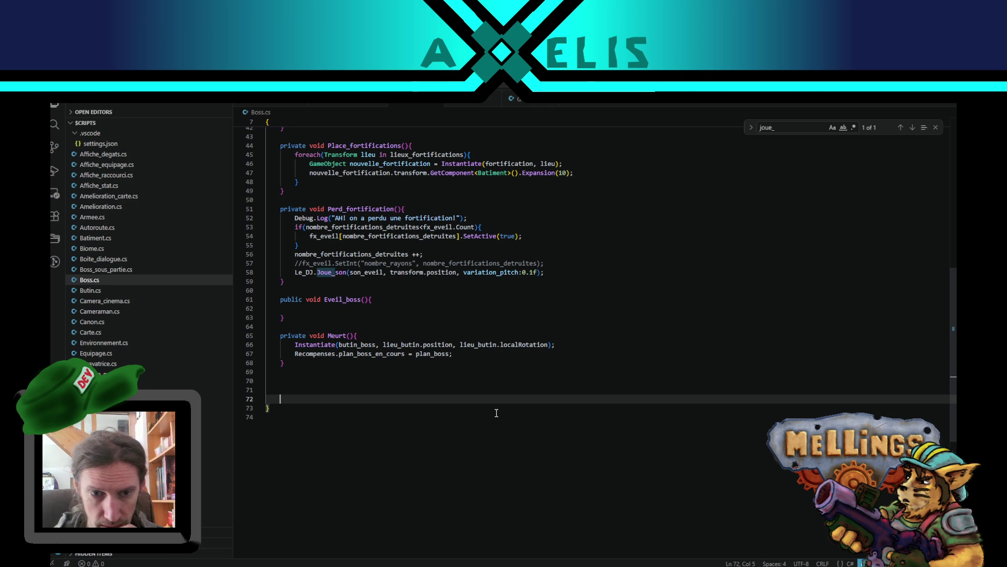
Type a '/// BOSS HUMAIN' comment below Meurt, then delete it again
{"action": "type", "text": "/// "}
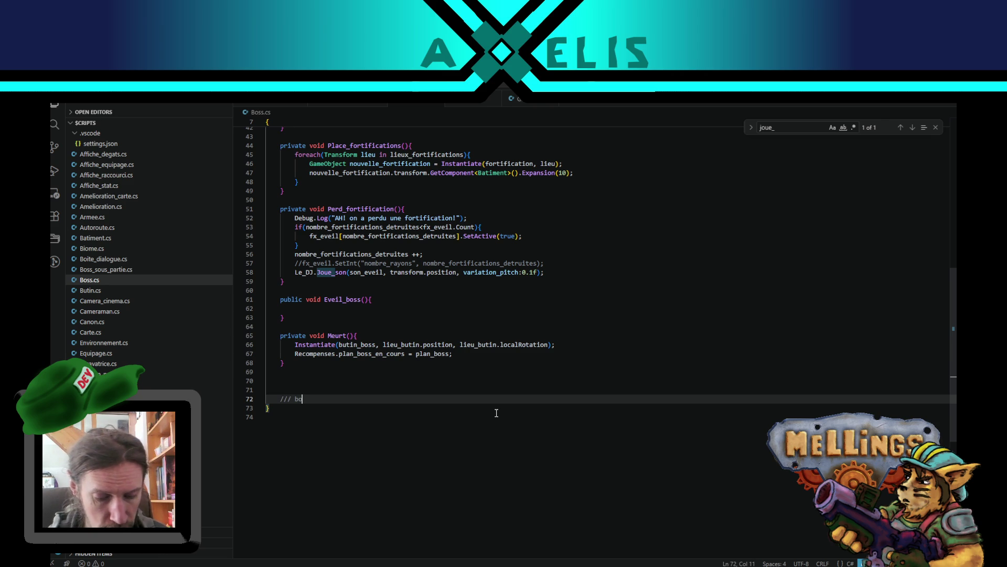
{"action": "type", "text": "BOSS"}
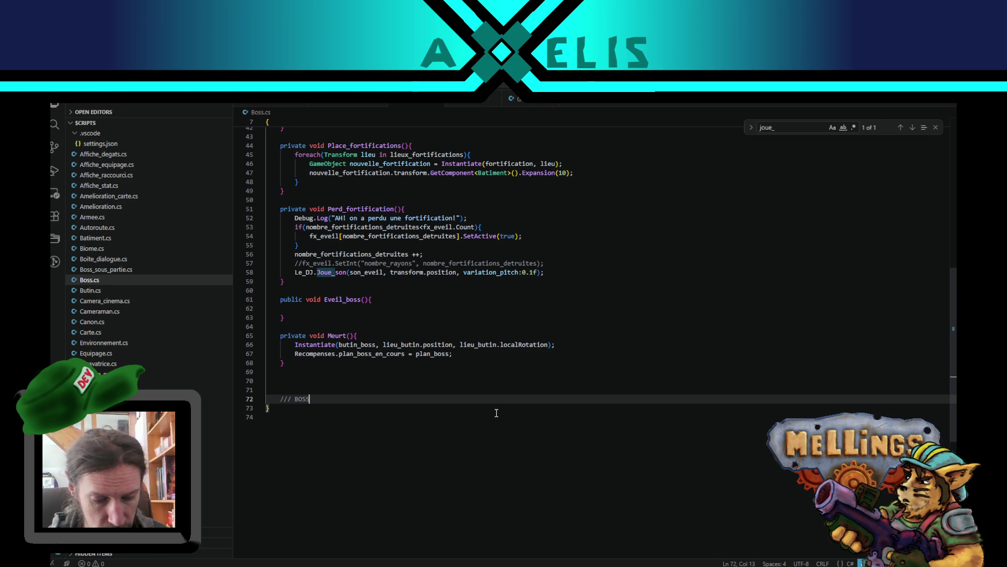
{"action": "type", "text": " HUMAIN"}
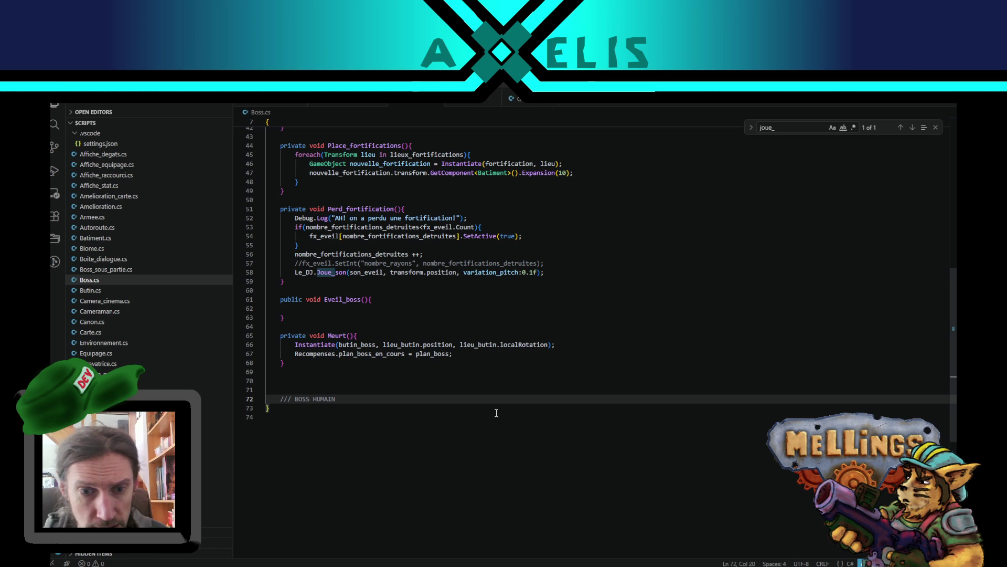
{"action": "key", "text": "Return"}
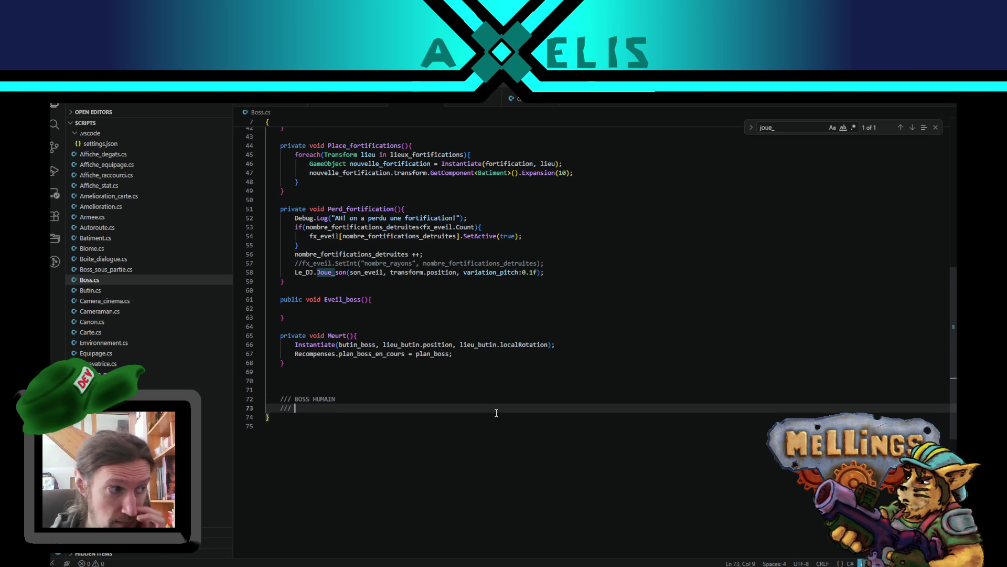
{"action": "key", "text": "shift+Up"}
{"action": "key", "text": "shift+Up"}
{"action": "key", "text": "BackSpace"}
{"action": "key", "text": "BackSpace"}
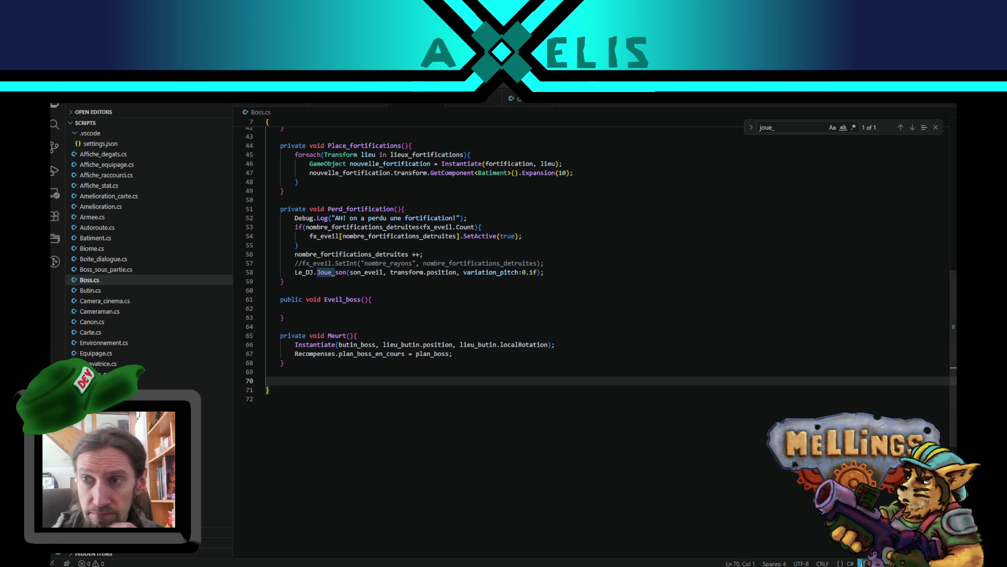
{"action": "key", "text": "alt+Tab"}
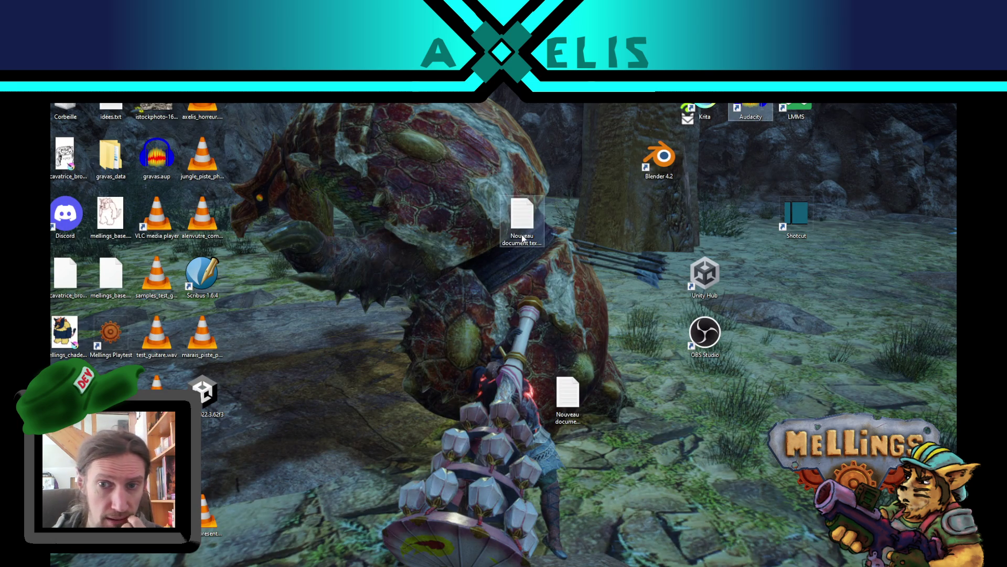
Open and dismiss the desktop's context menu
{"action": "right_click", "coordinate": [361, 221]}
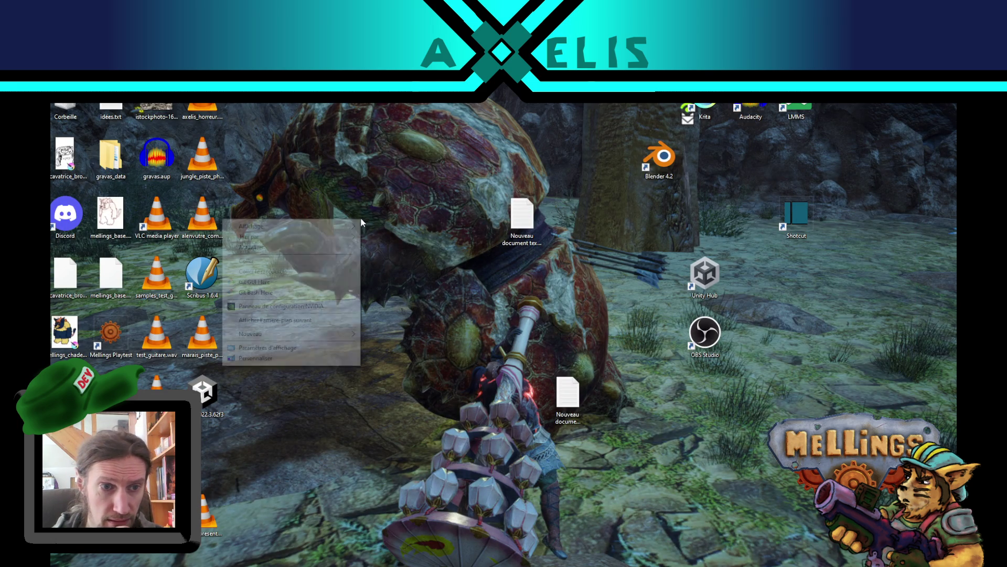
{"action": "left_click", "coordinate": [355, 156]}
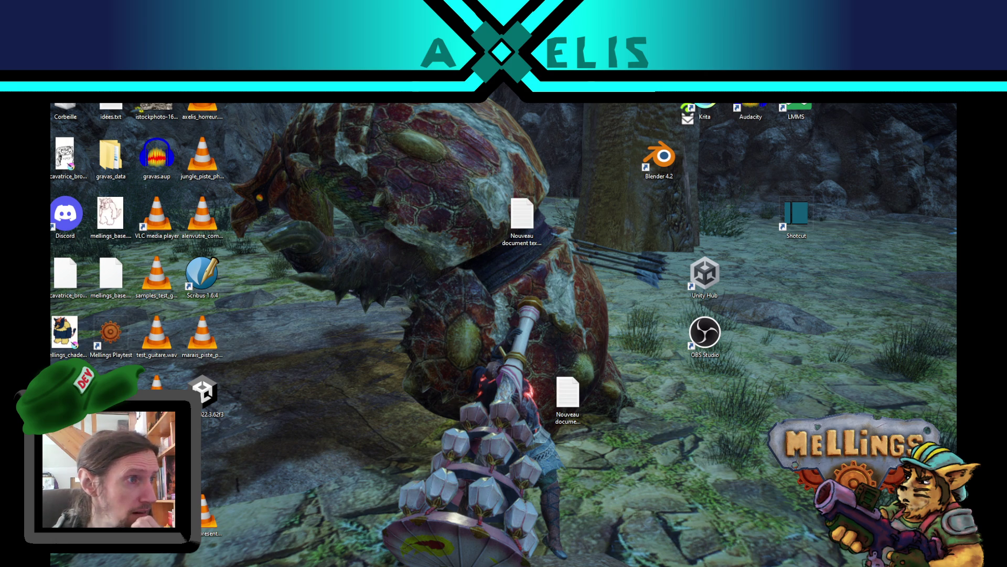
{"action": "key", "text": "alt+Tab"}
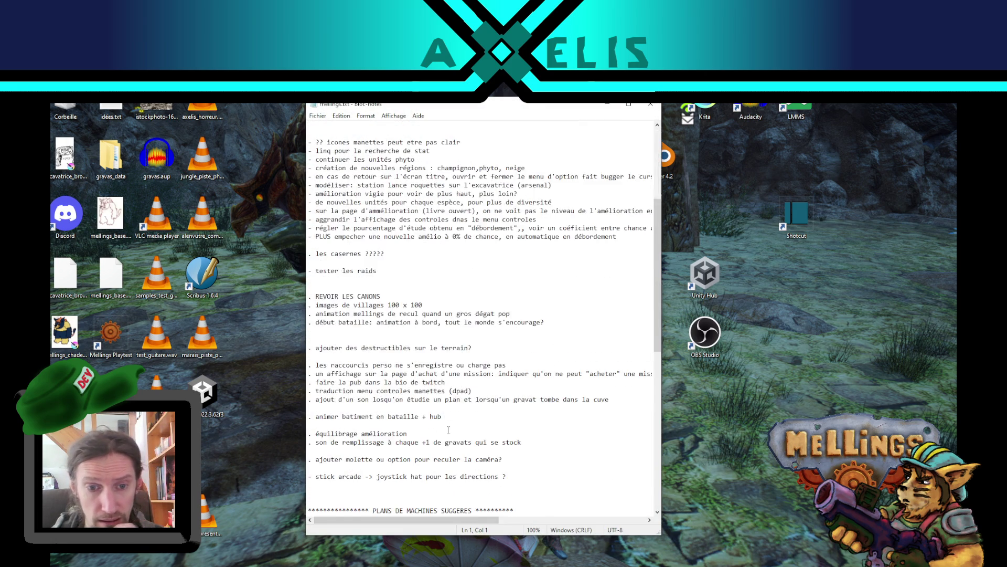
Add blank lines after the last link in mellings.txt and begin a 'BOSS HU' heading
{"action": "scroll", "coordinate": [449, 430], "scroll_direction": "down", "scroll_amount": 15}
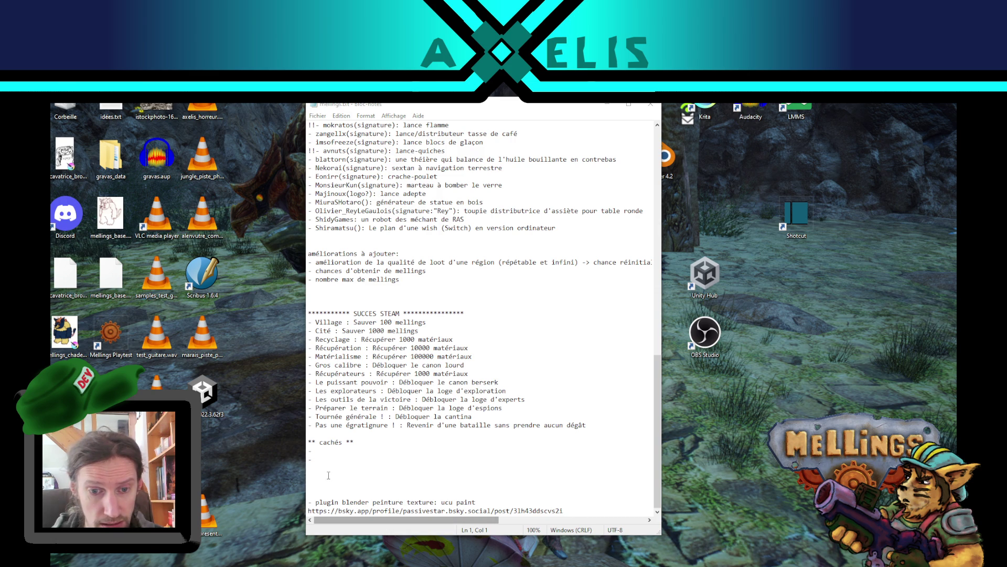
{"action": "left_click", "coordinate": [574, 507]}
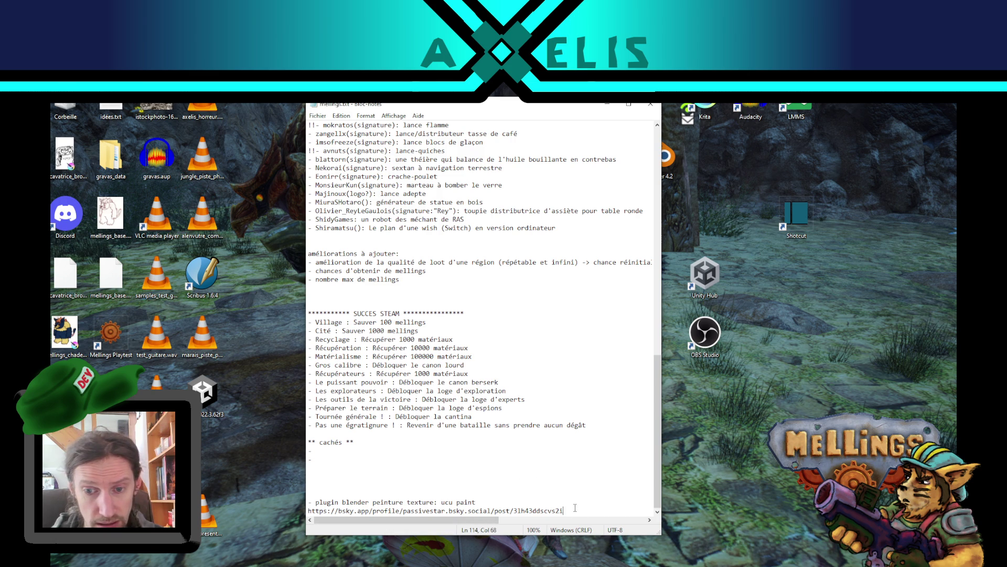
{"action": "key", "text": "Return"}
{"action": "key", "text": "Return"}
{"action": "key", "text": "Return"}
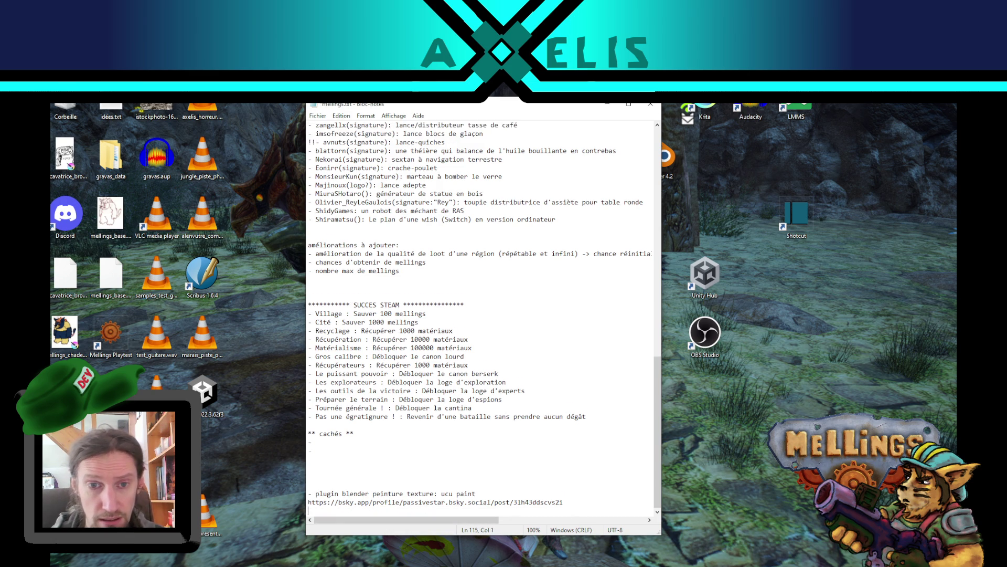
{"action": "key", "text": "Return"}
{"action": "key", "text": "Return"}
{"action": "key", "text": "Return"}
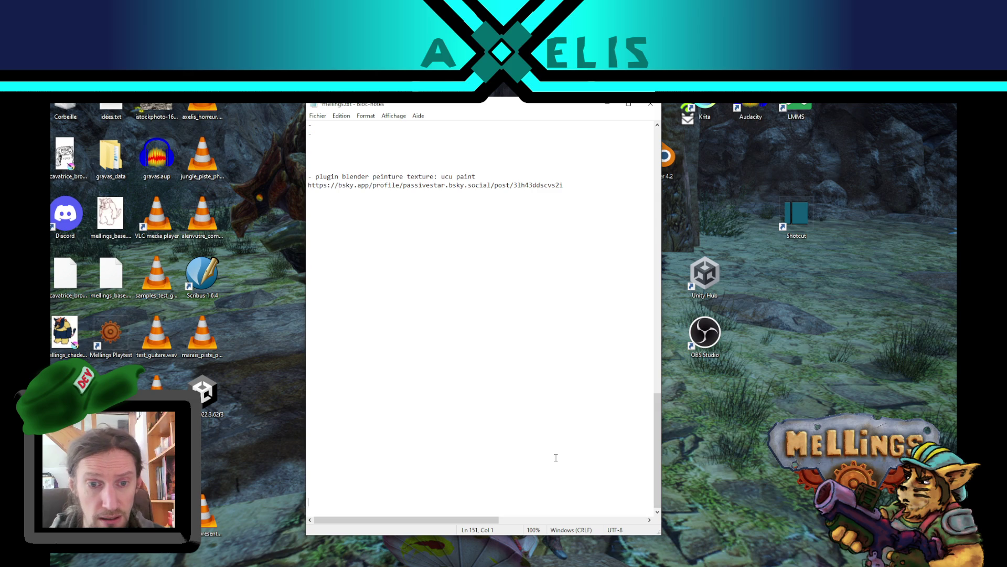
{"action": "key", "text": "Up"}
{"action": "key", "text": "Up"}
{"action": "key", "text": "Up"}
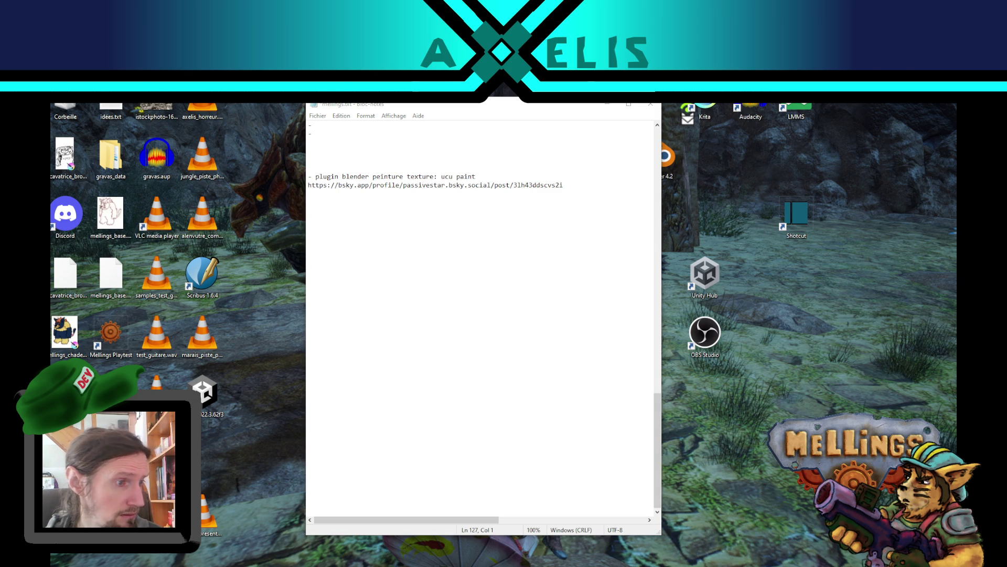
{"action": "left_click", "coordinate": [325, 356]}
{"action": "type", "text": "BOSS HUY"}
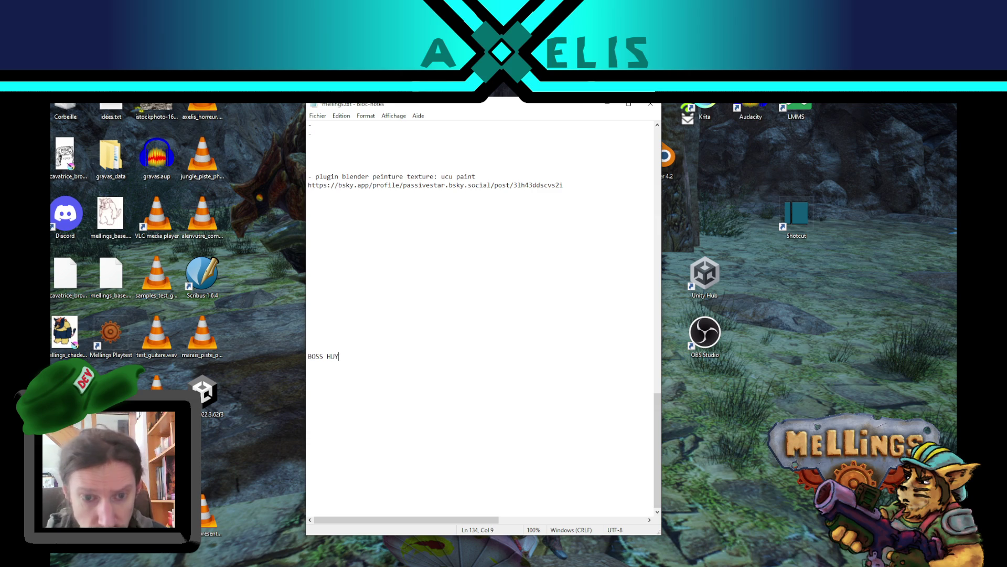
Finish the BOSS HUMAIN heading with bullets on slow flight across the map and special flying-unit spawns
{"action": "key", "text": "BackSpace"}
{"action": "type", "text": "MAIN: "}
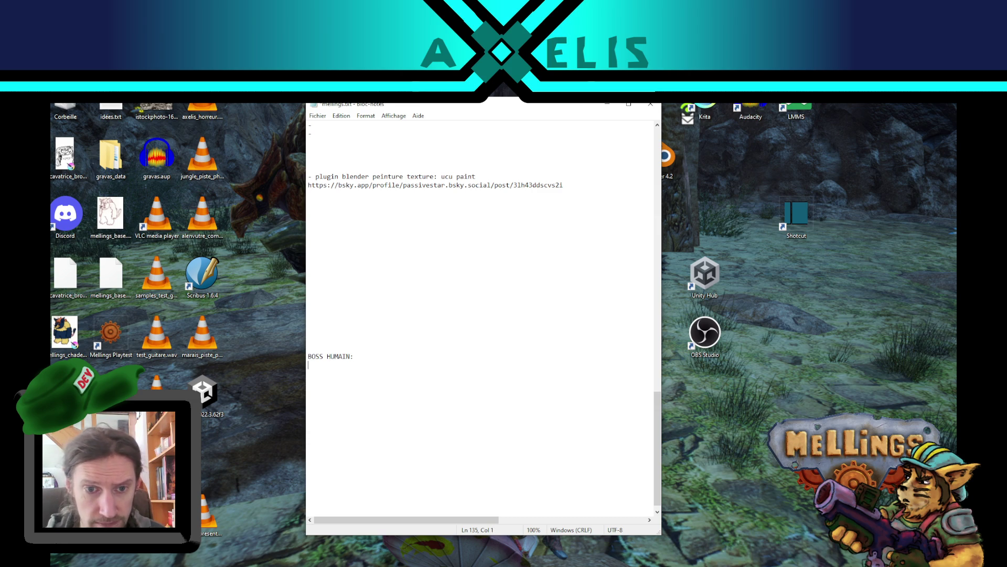
{"action": "type", "text": "- "}
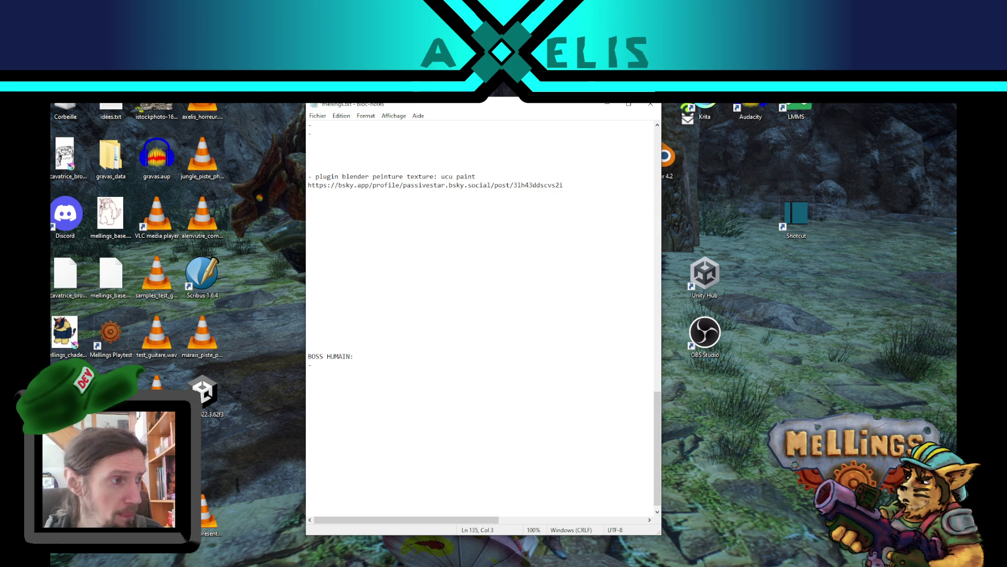
{"action": "type", "text": "voy"}
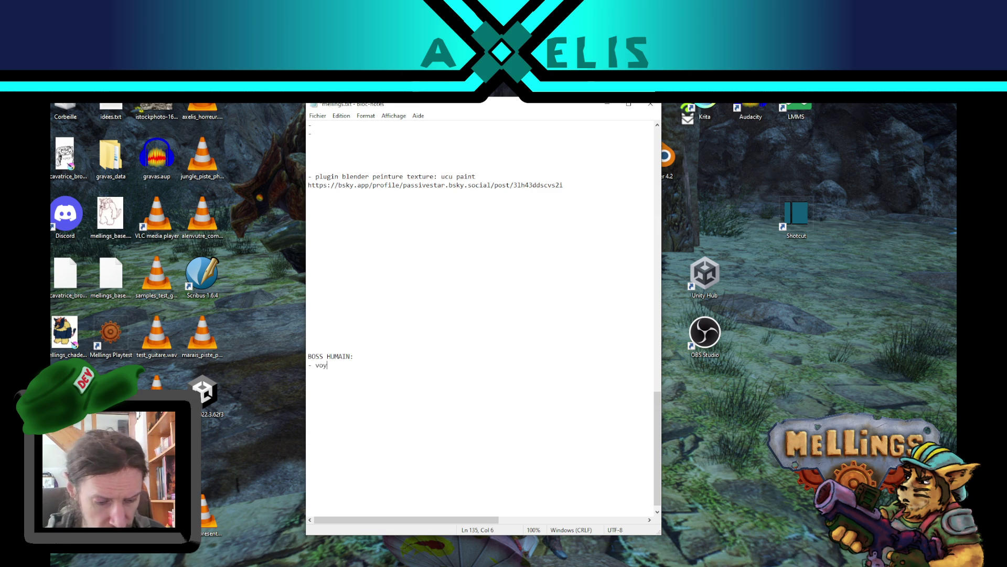
{"action": "type", "text": "age lentement"}
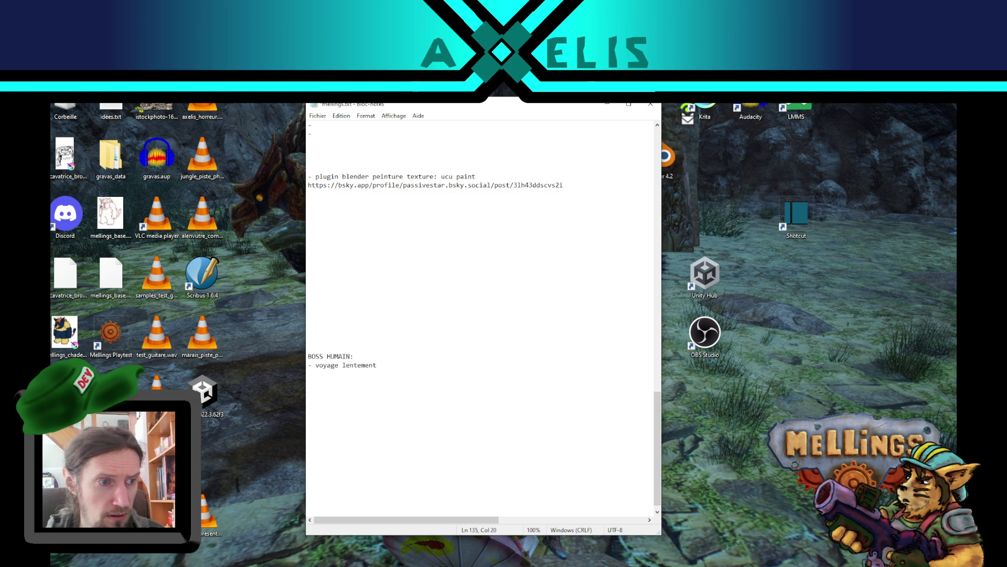
{"action": "type", "text": "d'un b"}
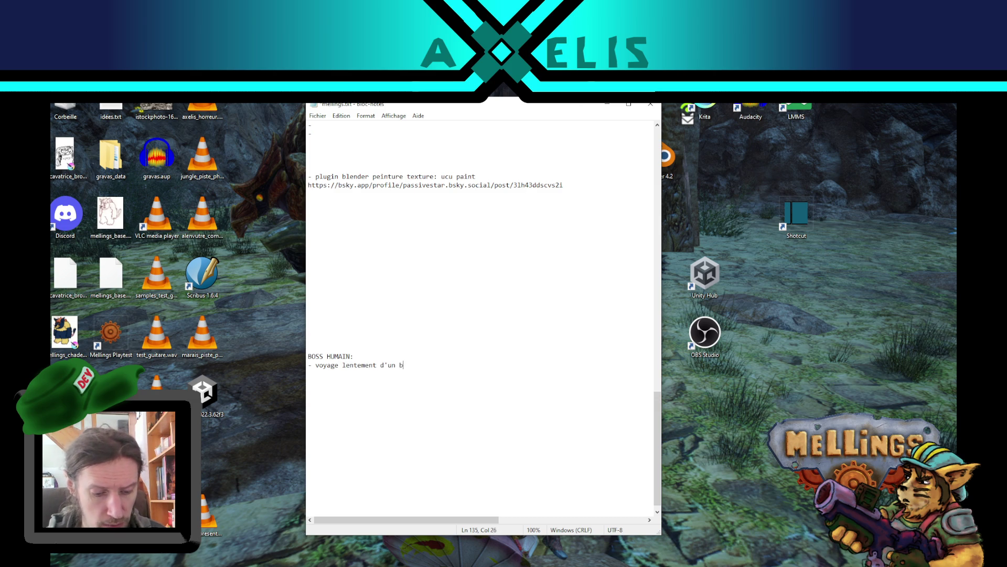
{"action": "type", "text": "out à l'autre "}
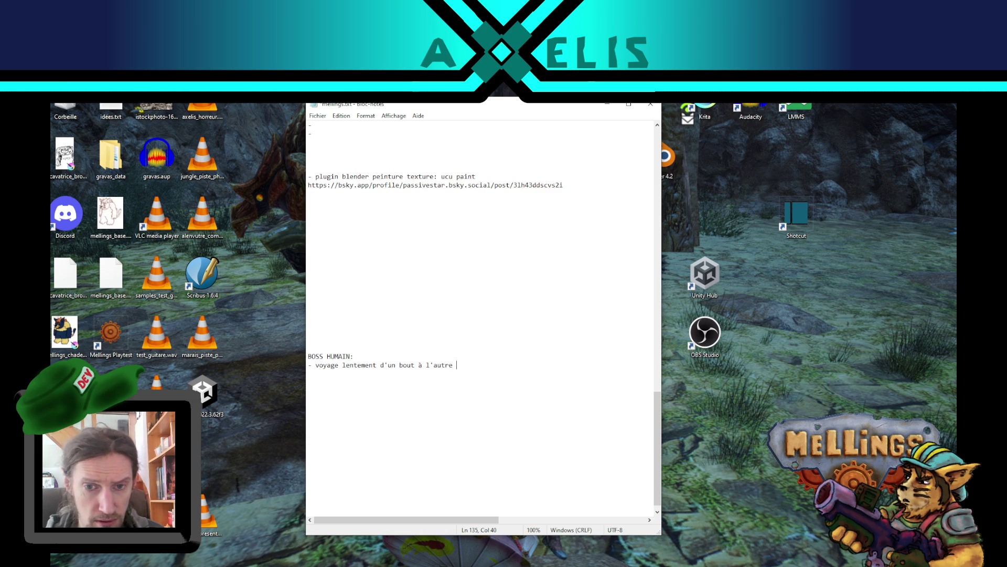
{"action": "type", "text": "de la carte"}
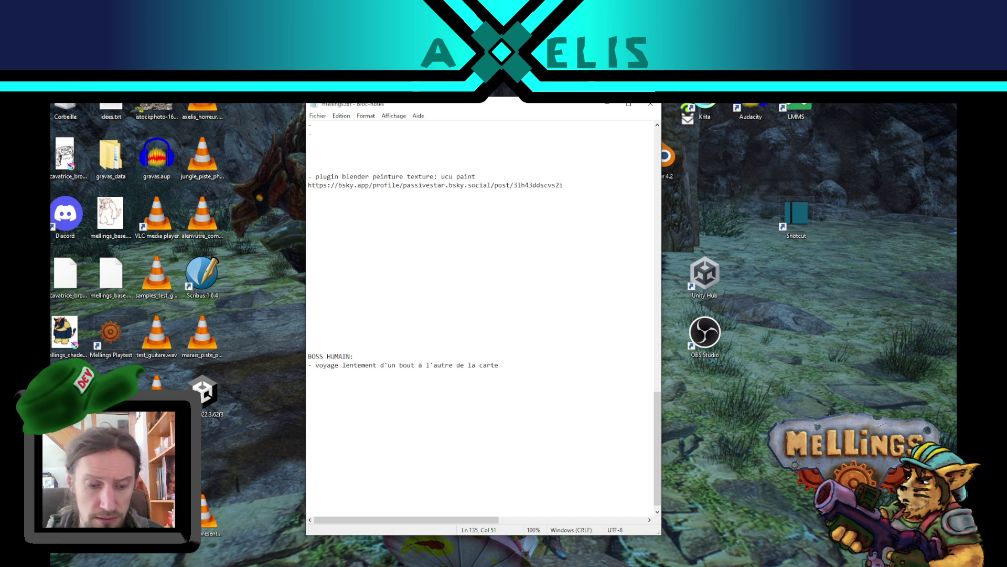
{"action": "type", "text": " en volant"}
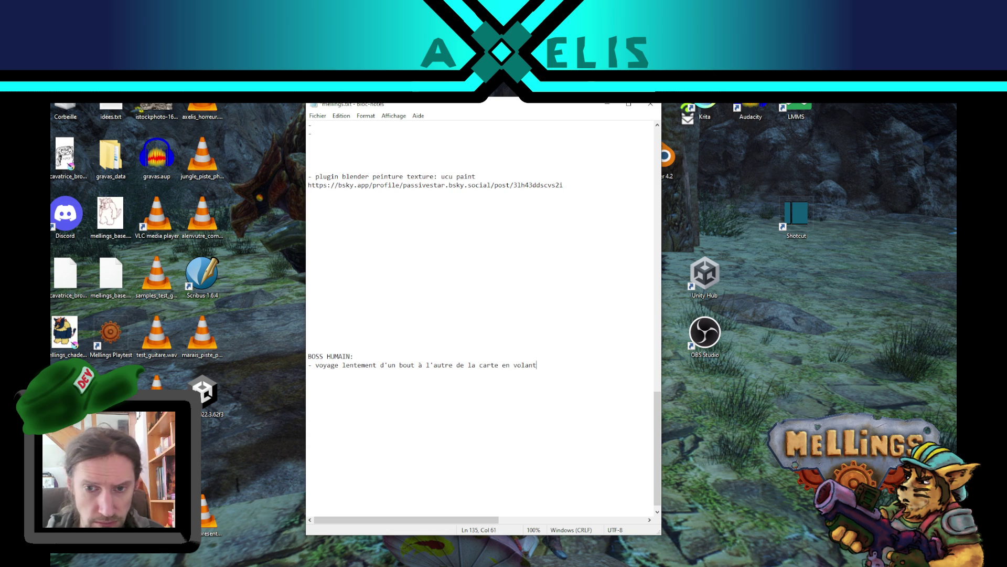
{"action": "type", "text": " - s"}
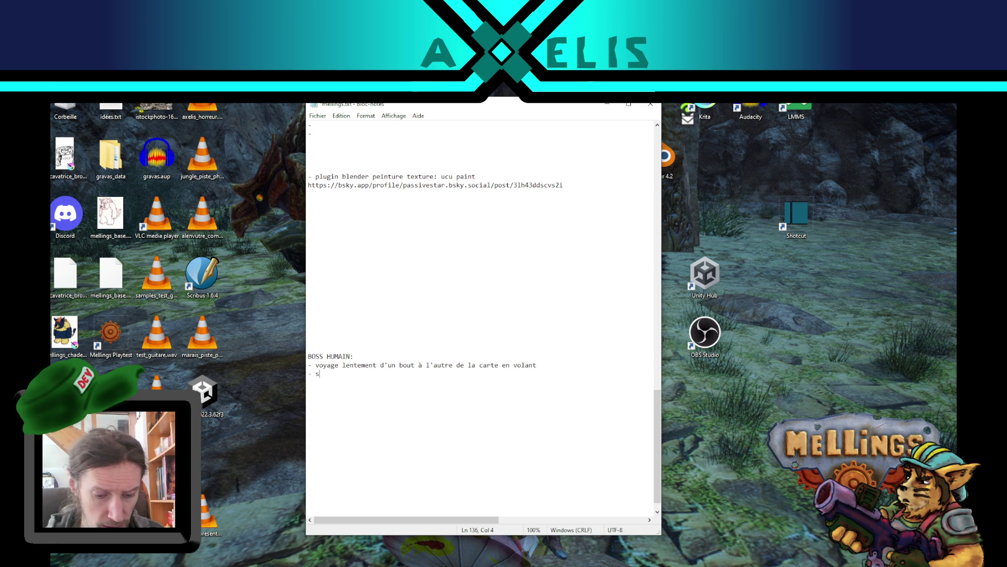
{"action": "type", "text": "pawn des unités volantes s"}
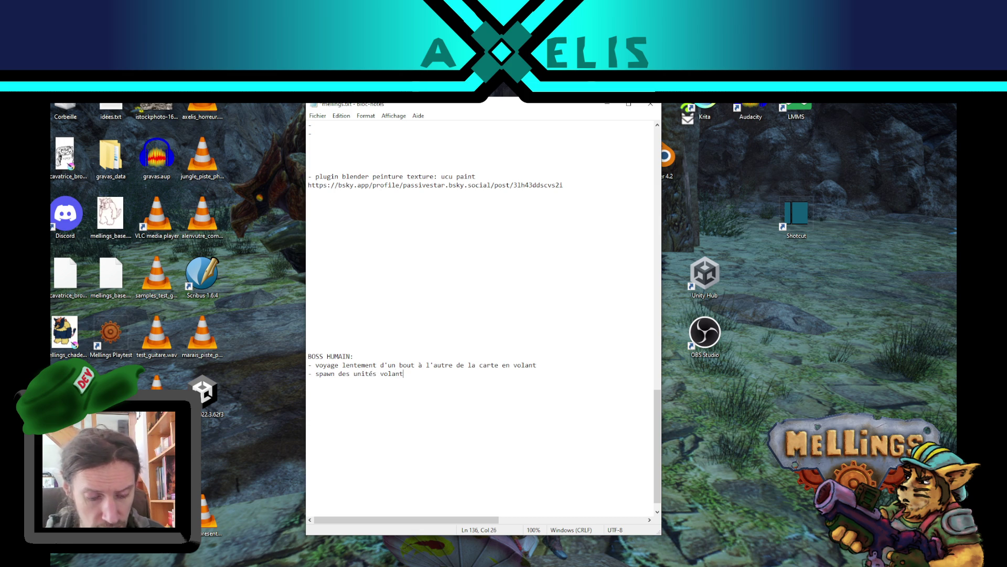
{"action": "type", "text": "péciales"}
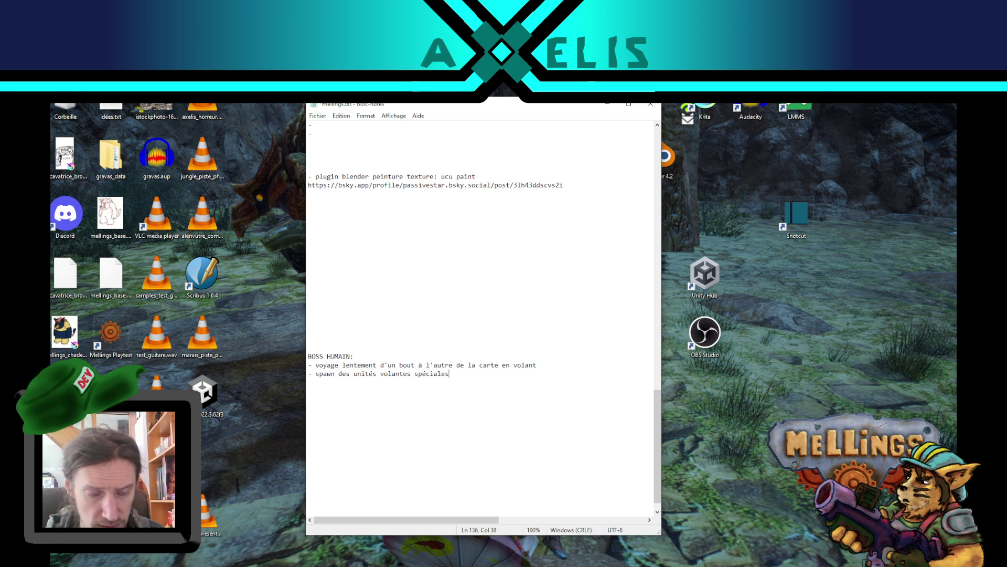
{"action": "type", "text": "-"}
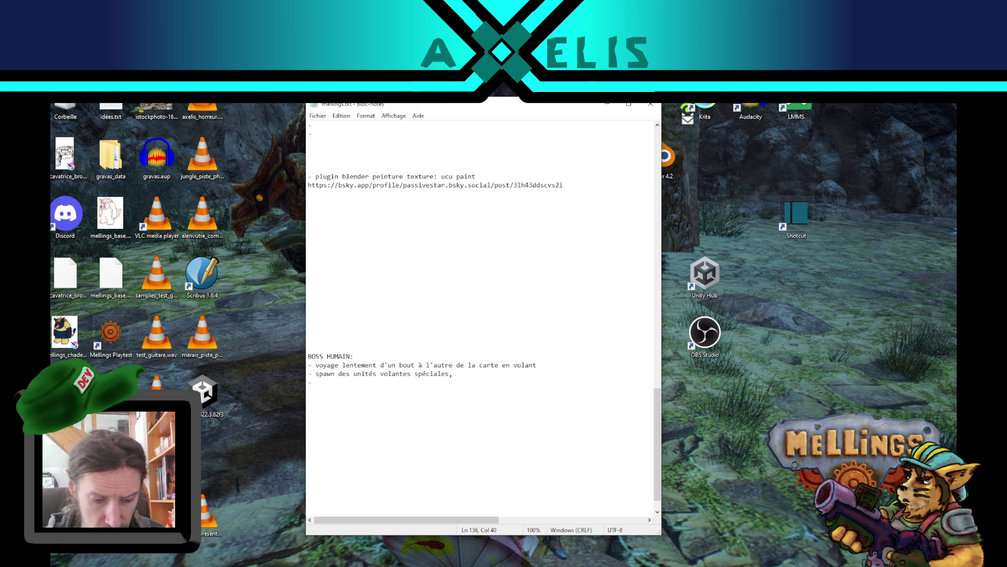
Extend the bullet with 'sur un pattern en triangle (?)', fixing the typo, and save
{"action": "type", "text": "ur un aptte"}
{"action": "type", "text": "rn"}
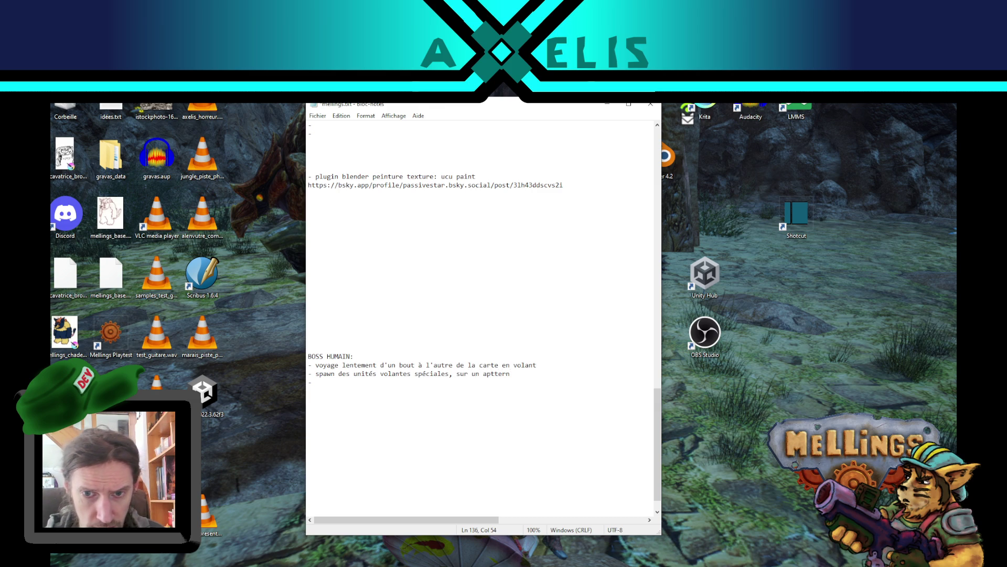
{"action": "key", "text": "Left"}
{"action": "key", "text": "Left"}
{"action": "key", "text": "Left"}
{"action": "key", "text": "BackSpace"}
{"action": "key", "text": "BackSpace"}
{"action": "type", "text": "pattern"}
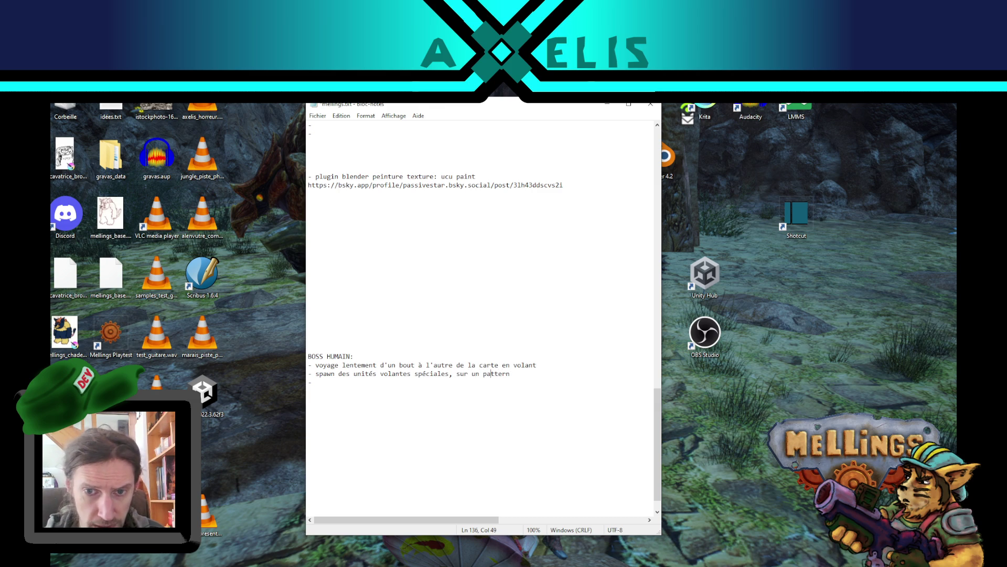
{"action": "type", "text": " en"}
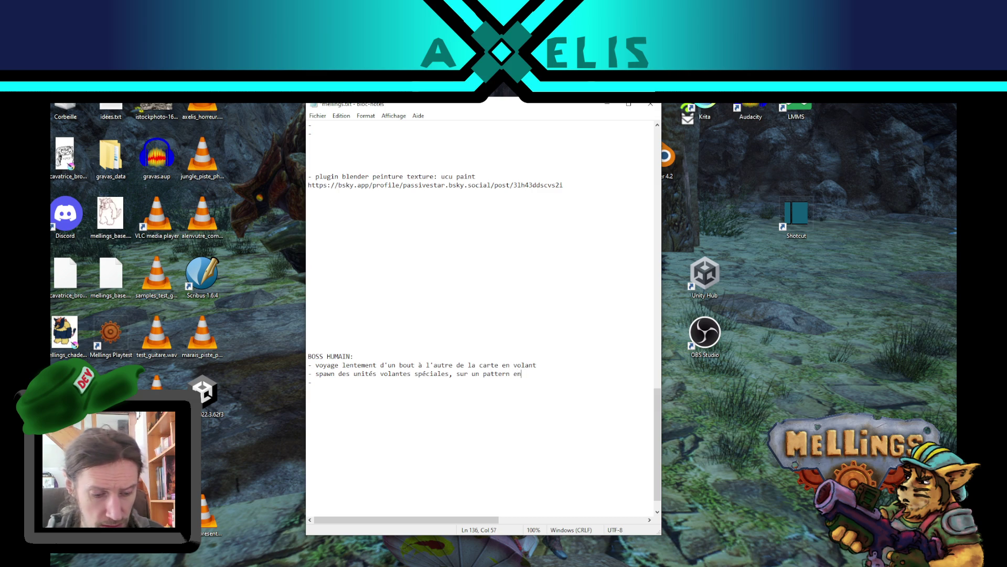
{"action": "type", "text": " triangle"}
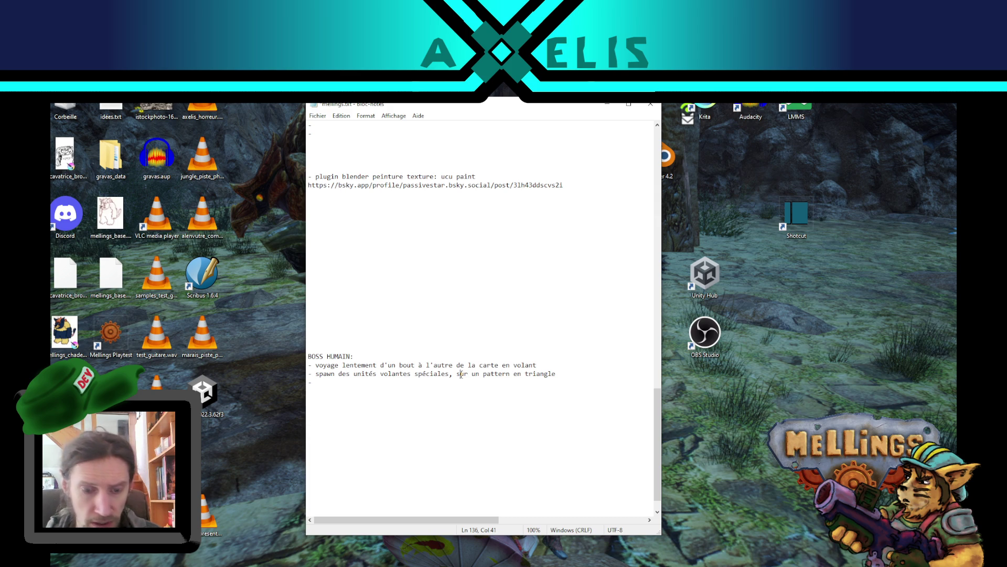
{"action": "type", "text": "("}
{"action": "key", "text": "End"}
{"action": "type", "text": "?)"}
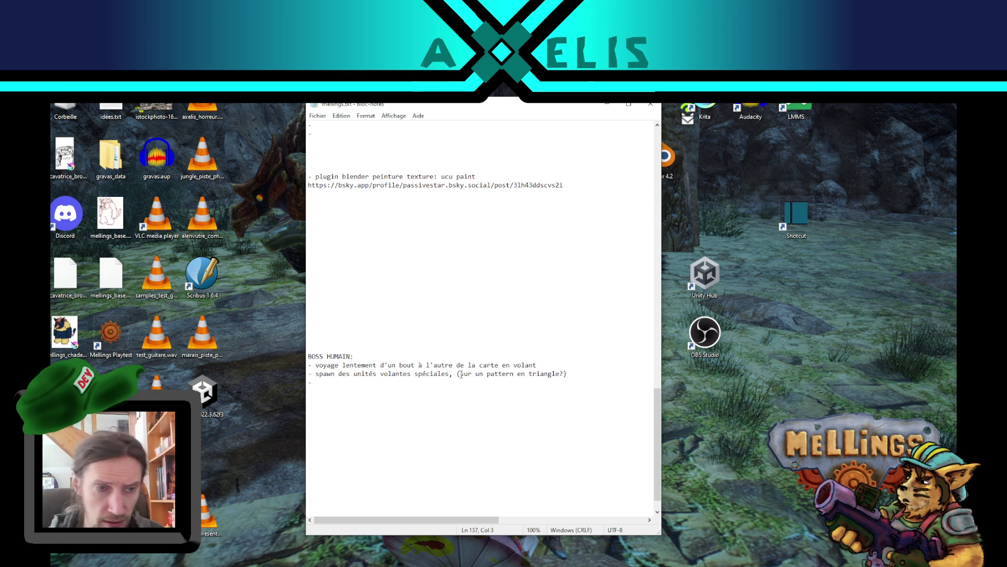
{"action": "key", "text": "ctrl+s"}
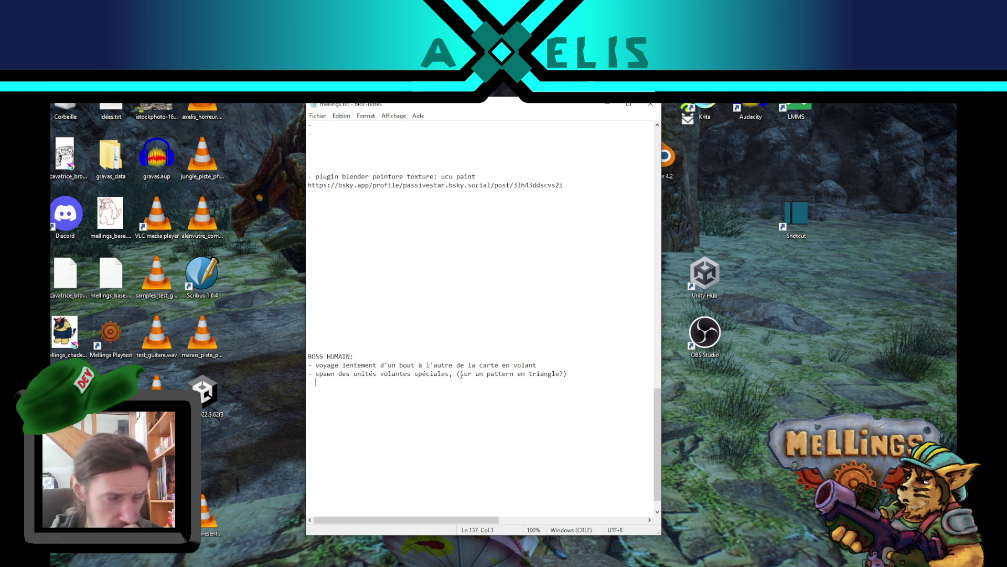
Add a 'tire au canon' bullet, save, and start a destructible weak-points bullet ending 'sur les'
{"action": "type", "text": "ti"}
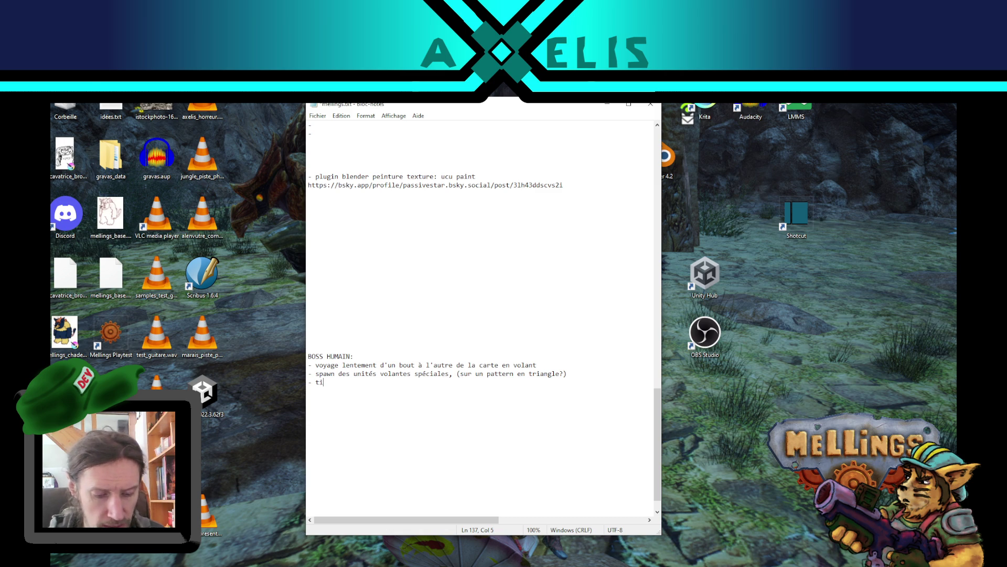
{"action": "type", "text": "re au canon"}
{"action": "key", "text": "ctrl+s"}
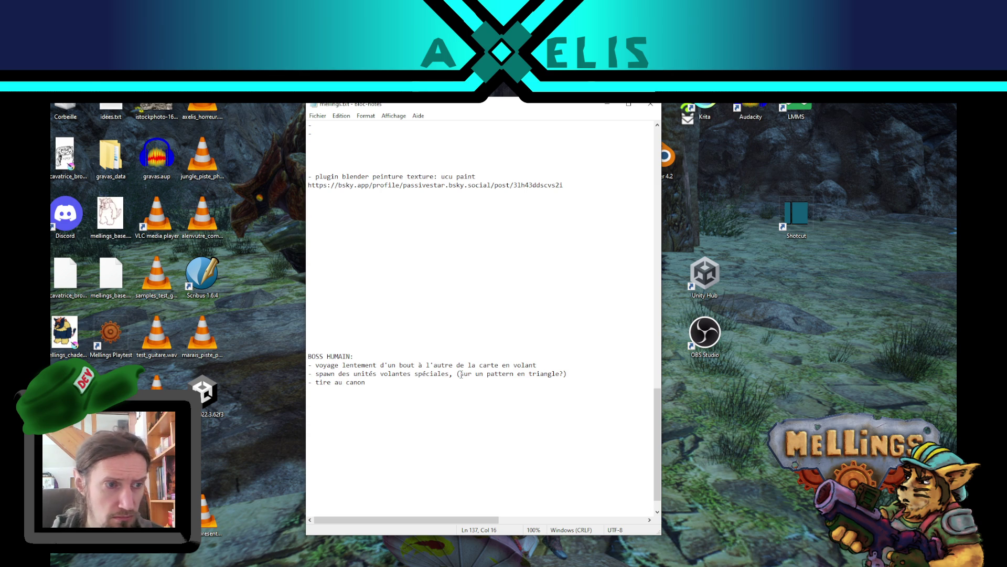
{"action": "key", "text": "Return"}
{"action": "type", "text": "-"}
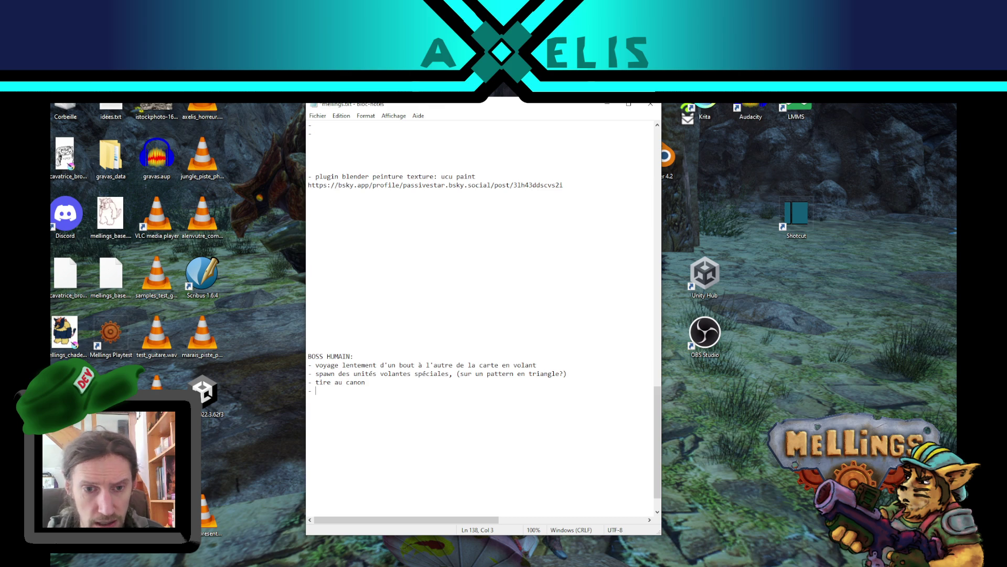
{"action": "type", "text": "point faible"}
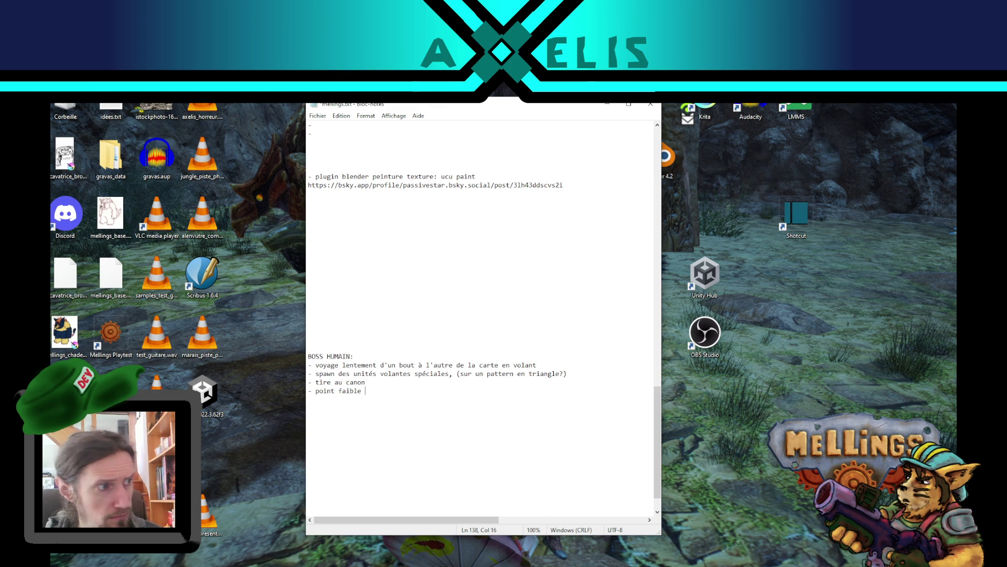
{"action": "type", "text": "seulement"}
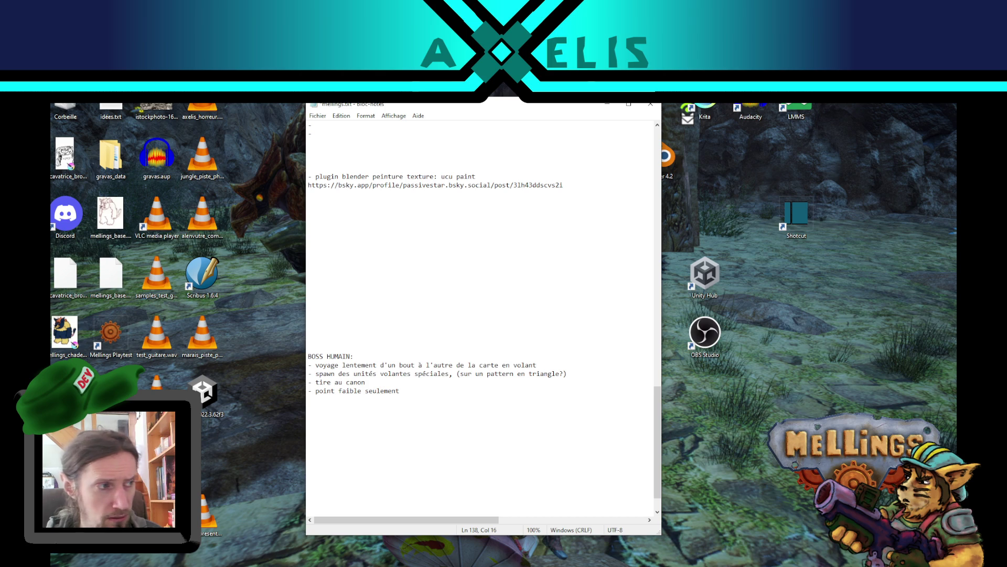
{"action": "type", "text": "des"}
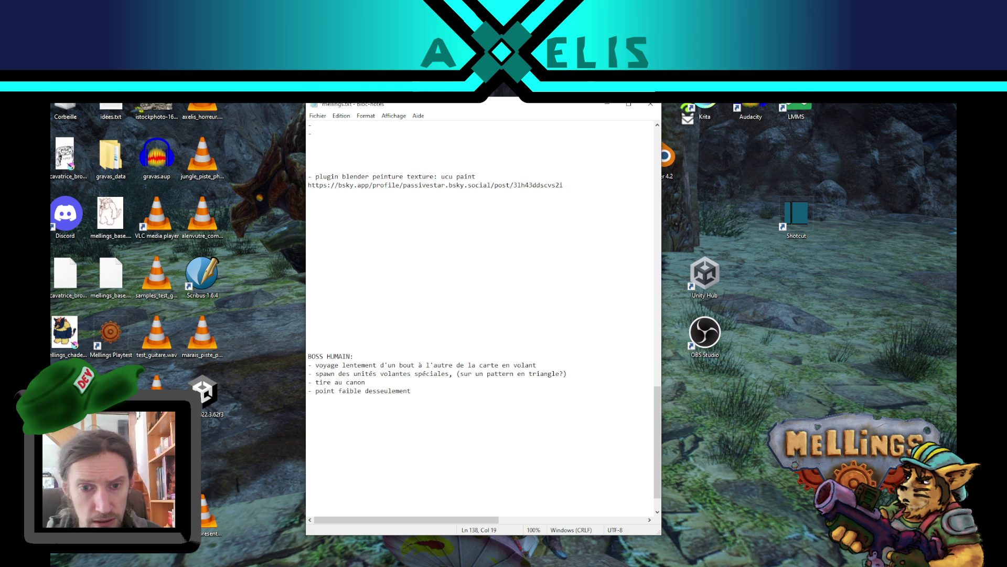
{"action": "type", "text": "tructibles"}
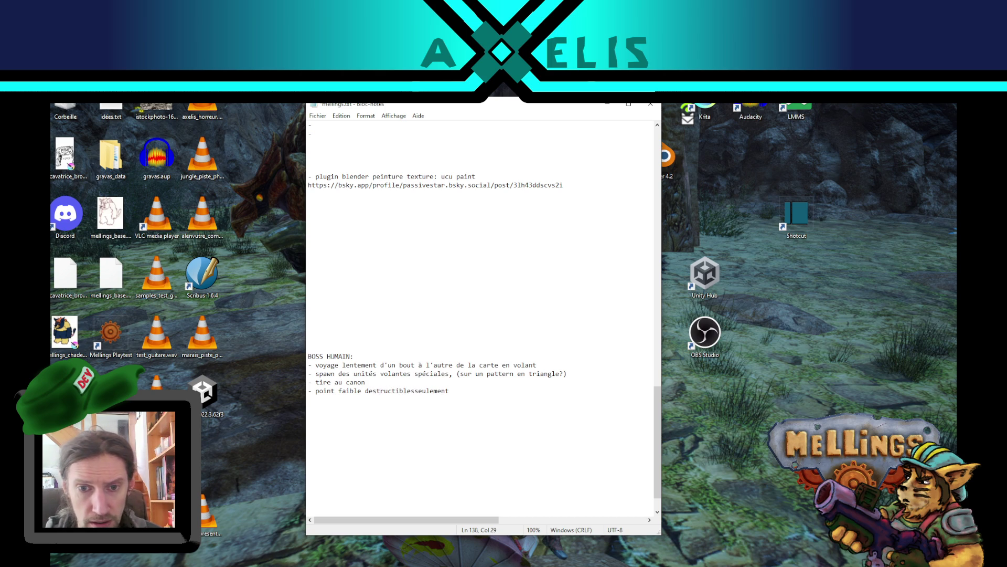
{"action": "key", "text": "End"}
{"action": "type", "text": "sur les"}
{"action": "key", "text": "Up"}
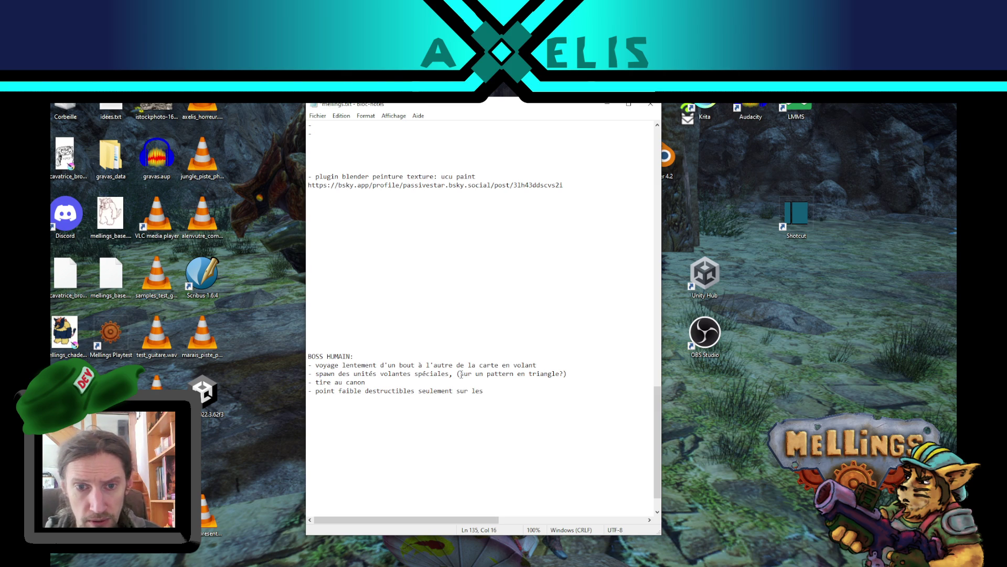
Add 'en tournant sur lui même', end the weak-point line with 'extrémités', and note 'se détruit petit à petit'
{"action": "type", "text": ", "}
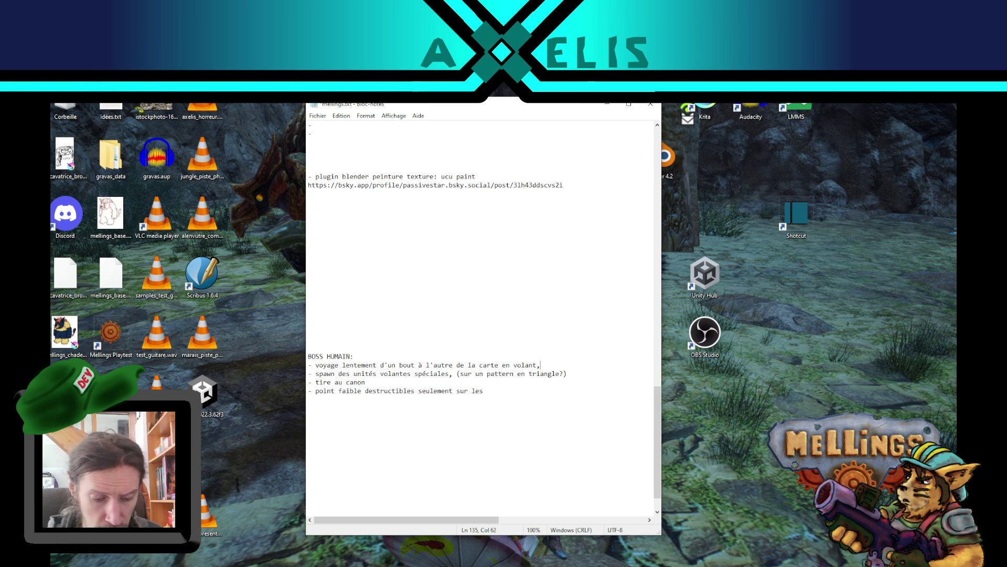
{"action": "type", "text": "en tour"}
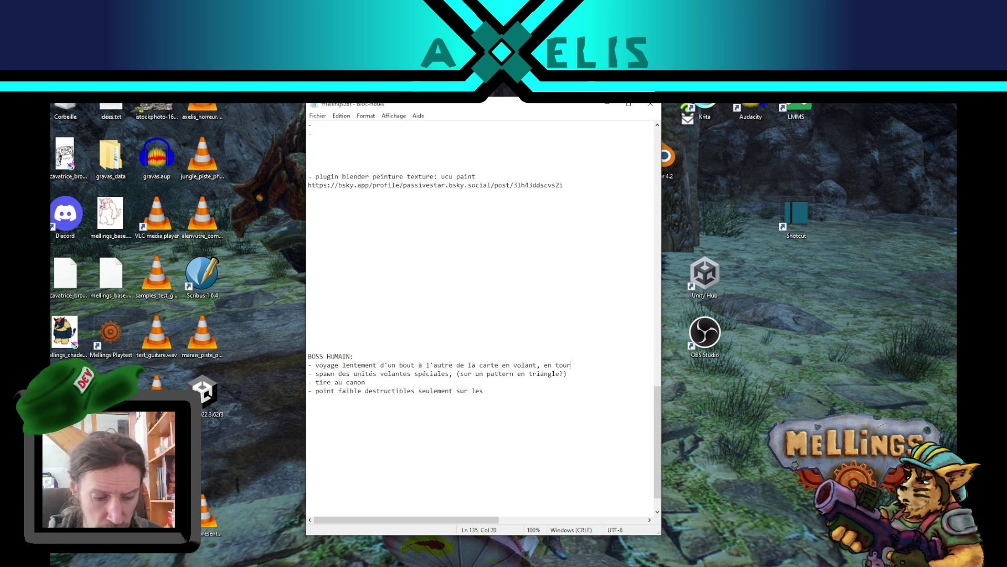
{"action": "type", "text": "nant sur lui "}
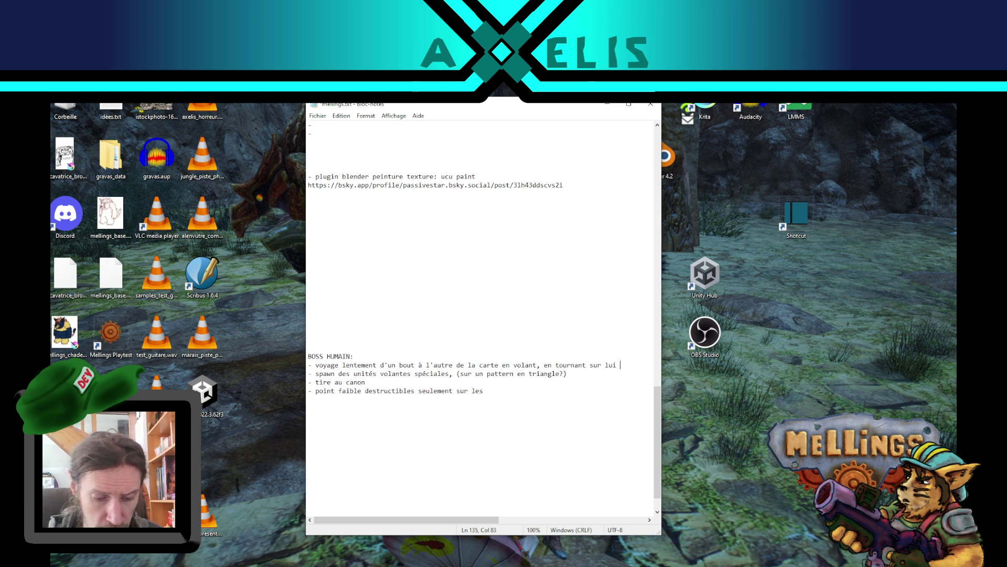
{"action": "type", "text": "même"}
{"action": "key", "text": "Down"}
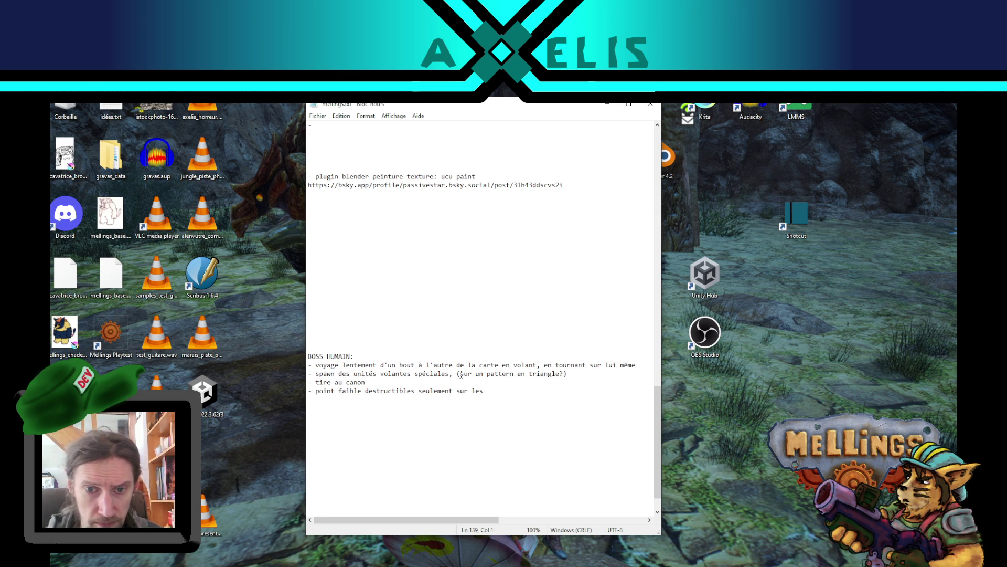
{"action": "left_click", "coordinate": [499, 391]}
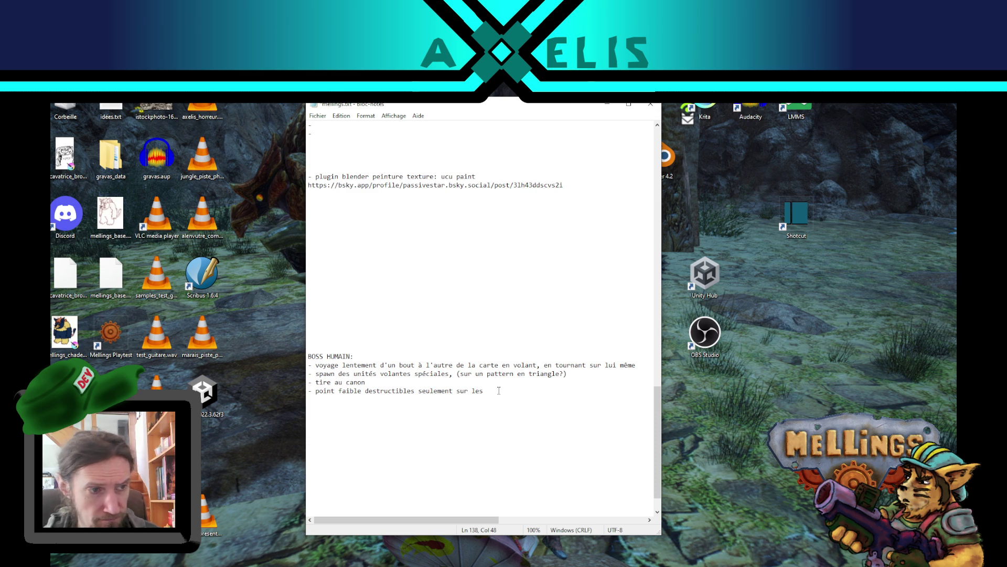
{"action": "type", "text": "extr"}
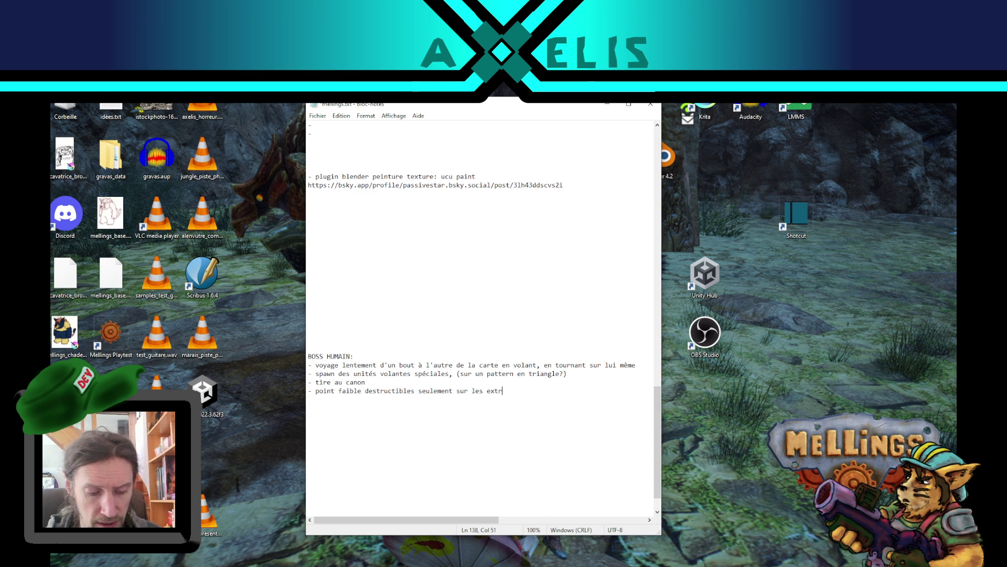
{"action": "type", "text": "émités"}
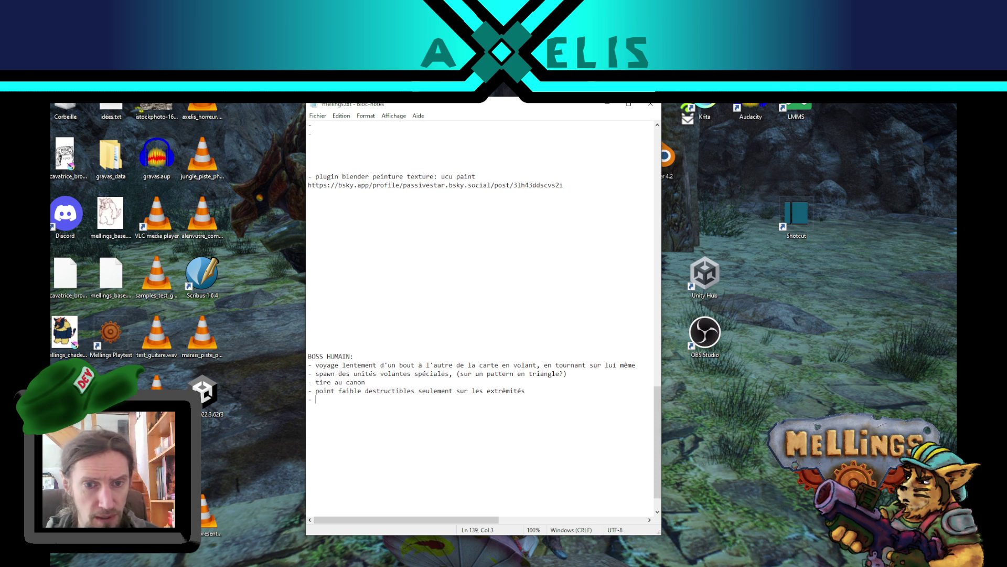
{"action": "type", "text": "se "}
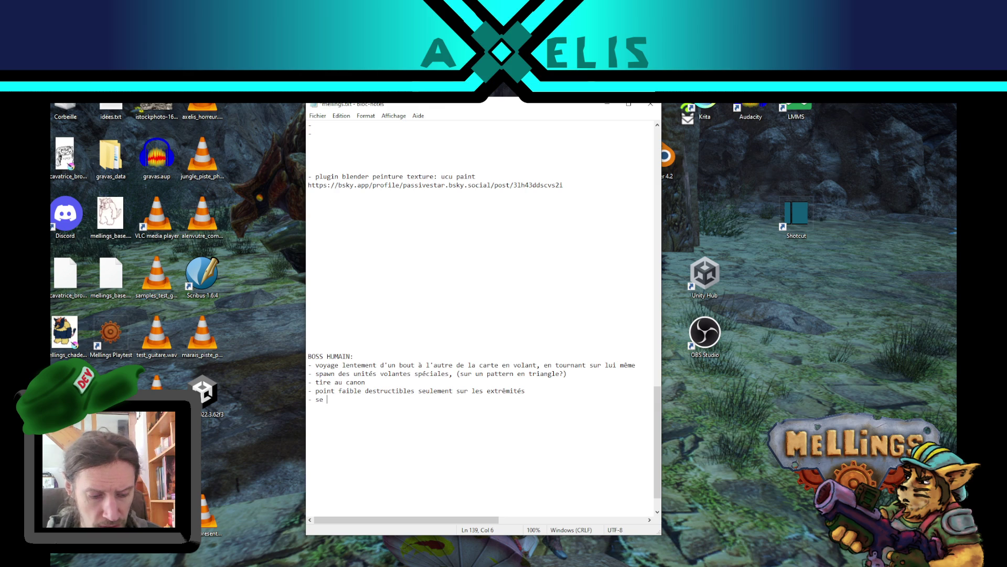
{"action": "type", "text": "détruit petit à petit"}
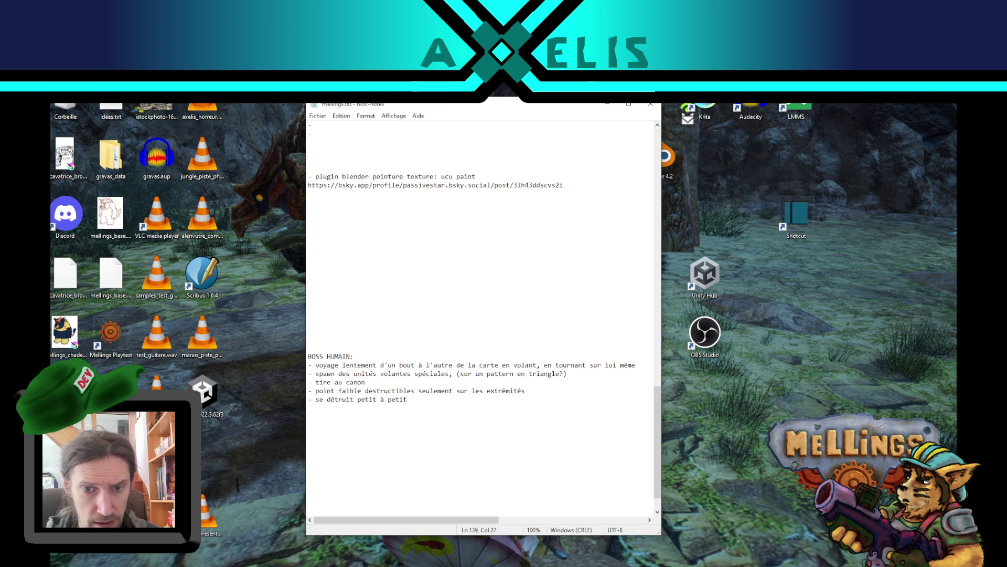
{"action": "type", "text": ", en p"}
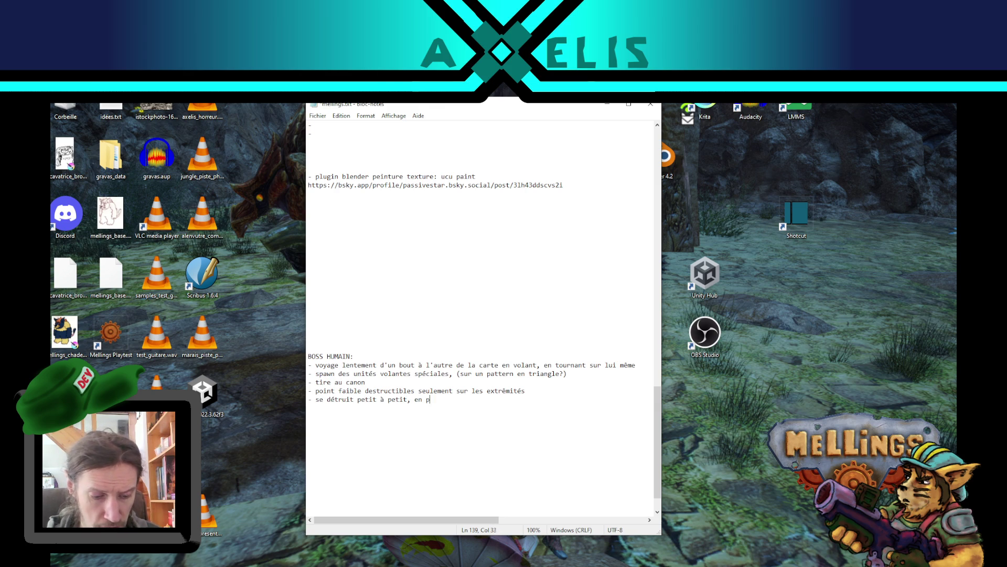
{"action": "type", "text": "erdant les extr"}
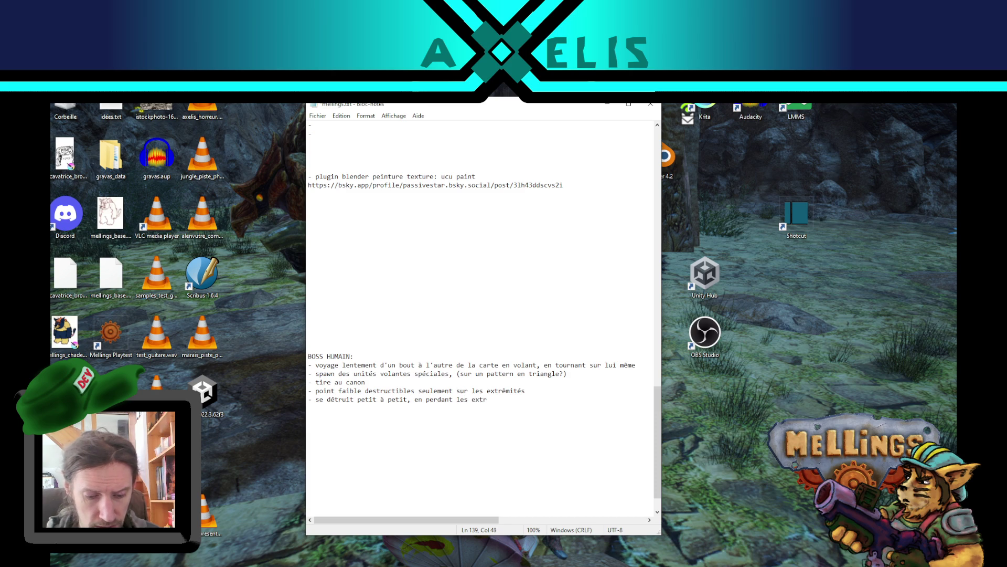
{"action": "type", "text": "êmités   "}
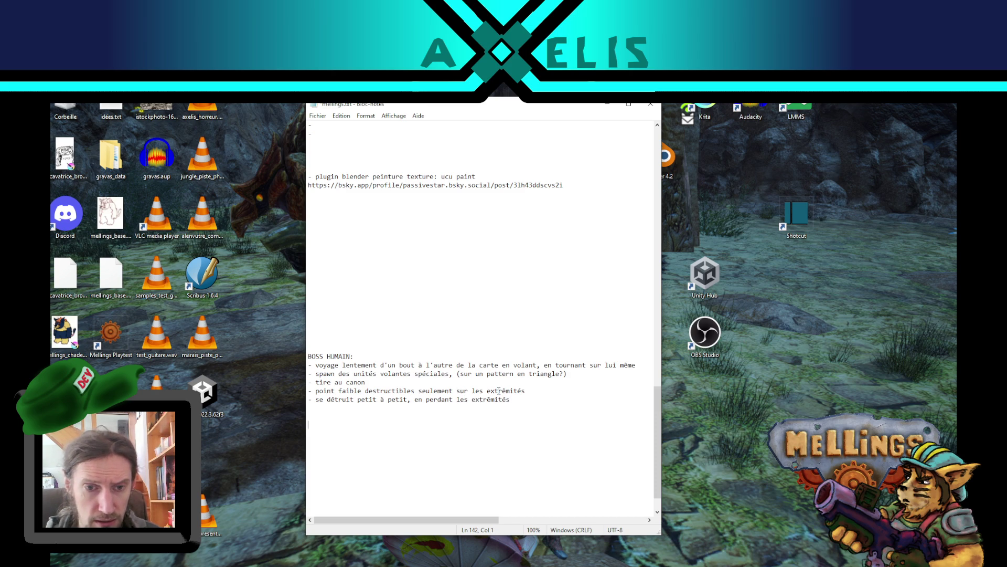
{"action": "type", "text": "BOSS XARIS: - "}
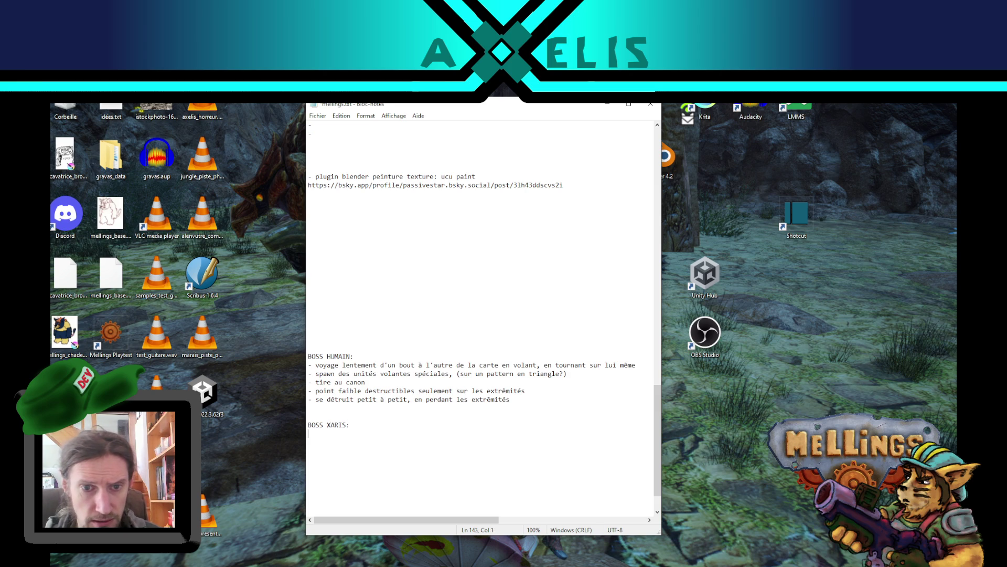
{"action": "type", "text": "se"}
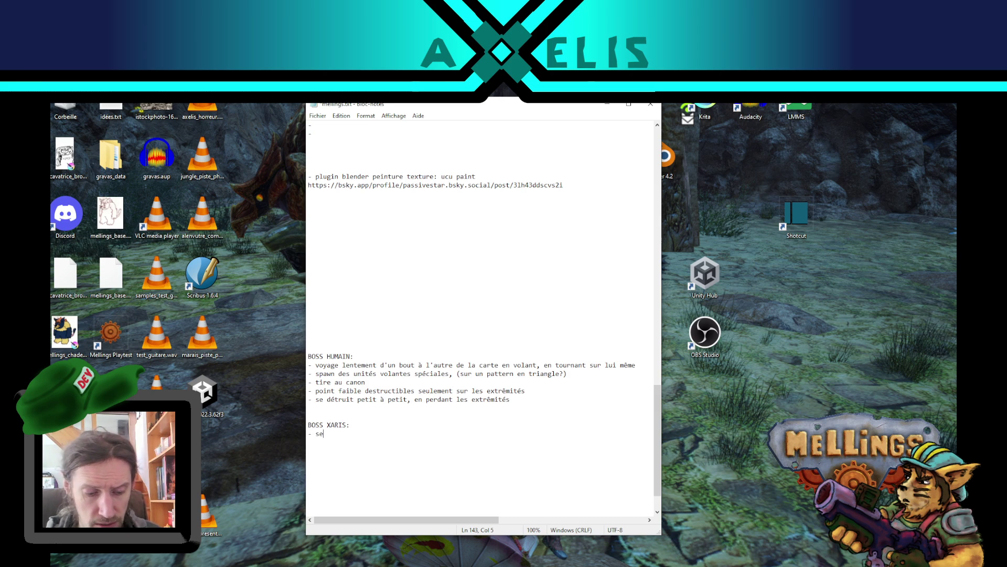
{"action": "type", "text": " télépor"}
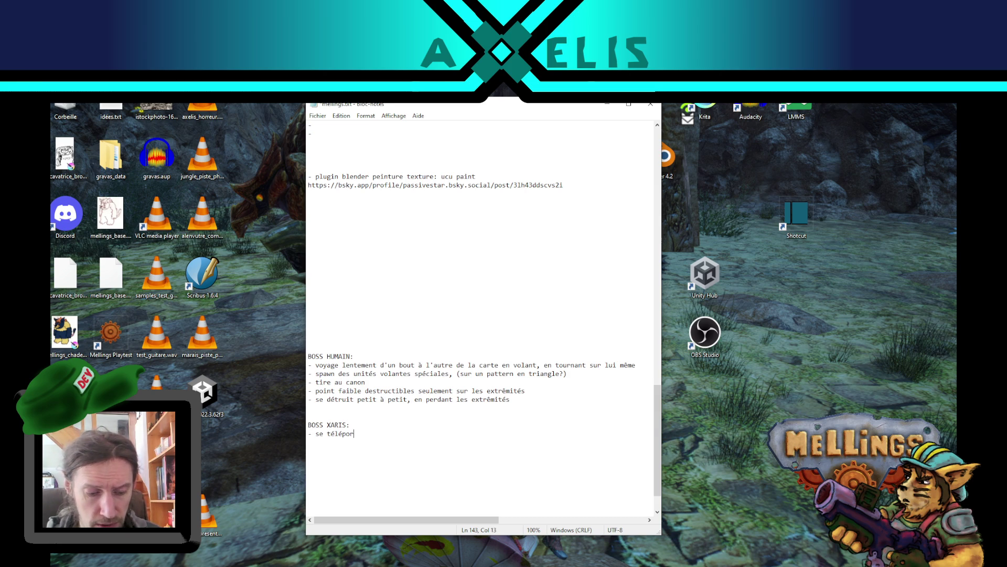
{"action": "type", "text": "te d'une"}
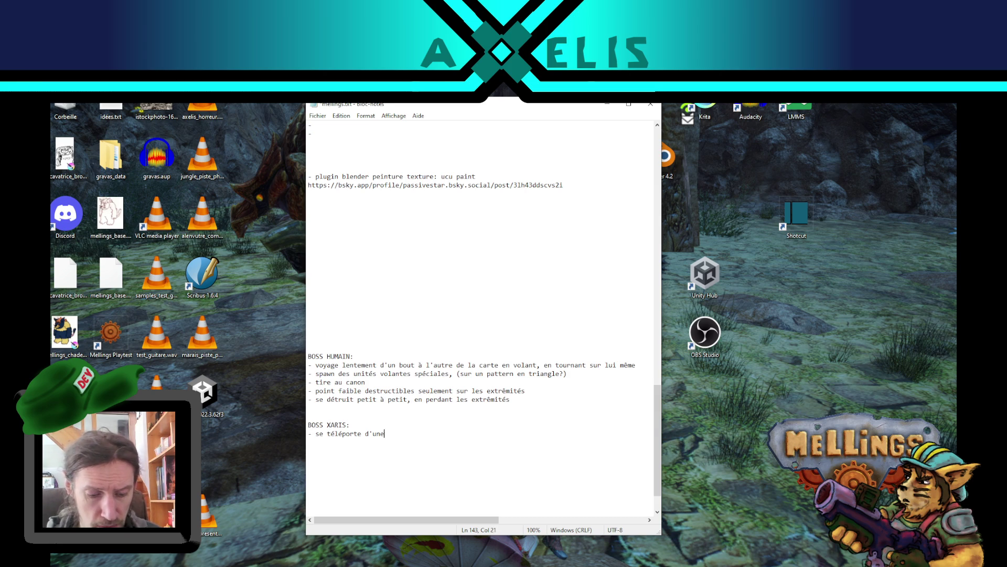
{"action": "type", "text": " plateforme "}
{"action": "type", "text": "donnée à u"}
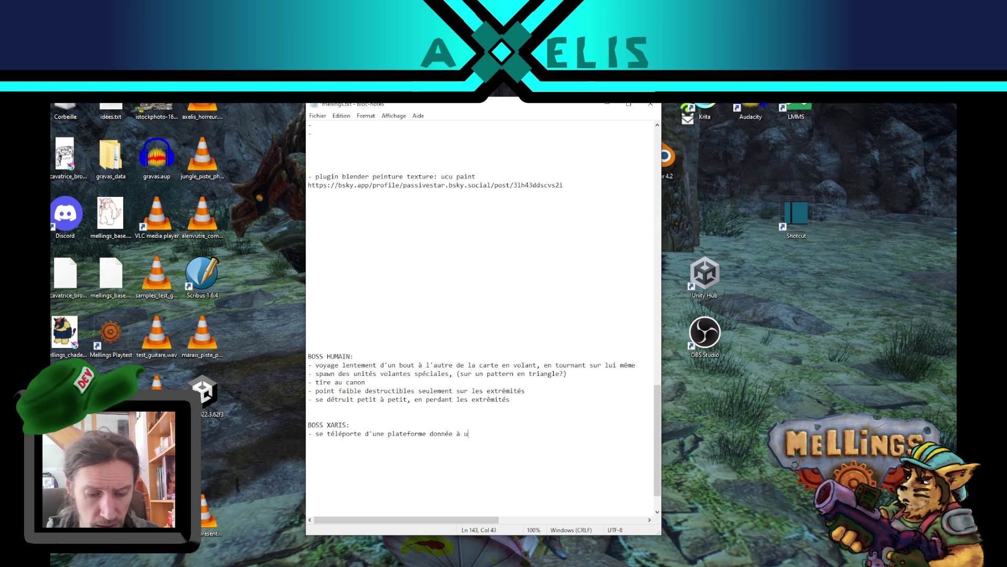
{"action": "type", "text": "ne autre "}
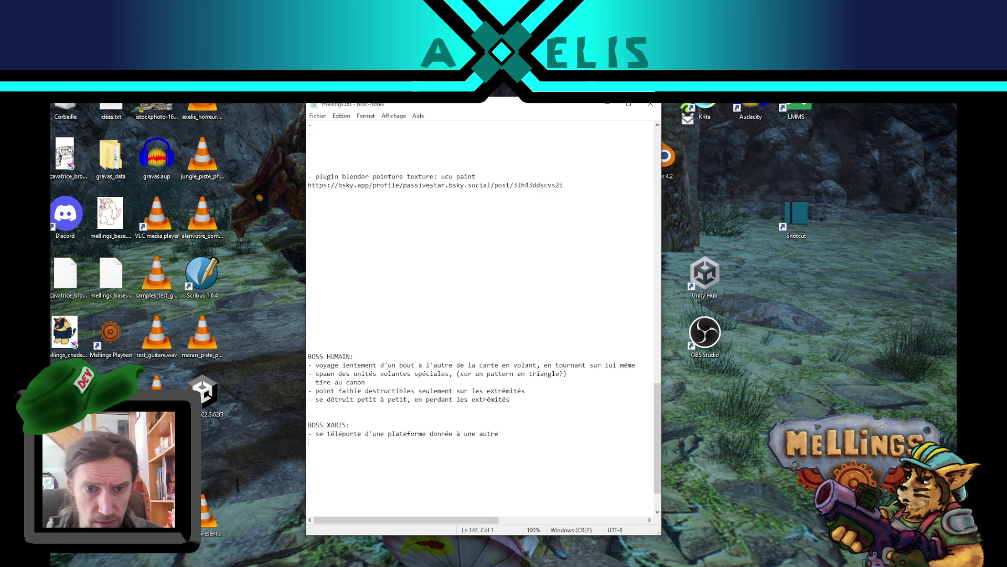
{"action": "type", "text": "- spawn des"}
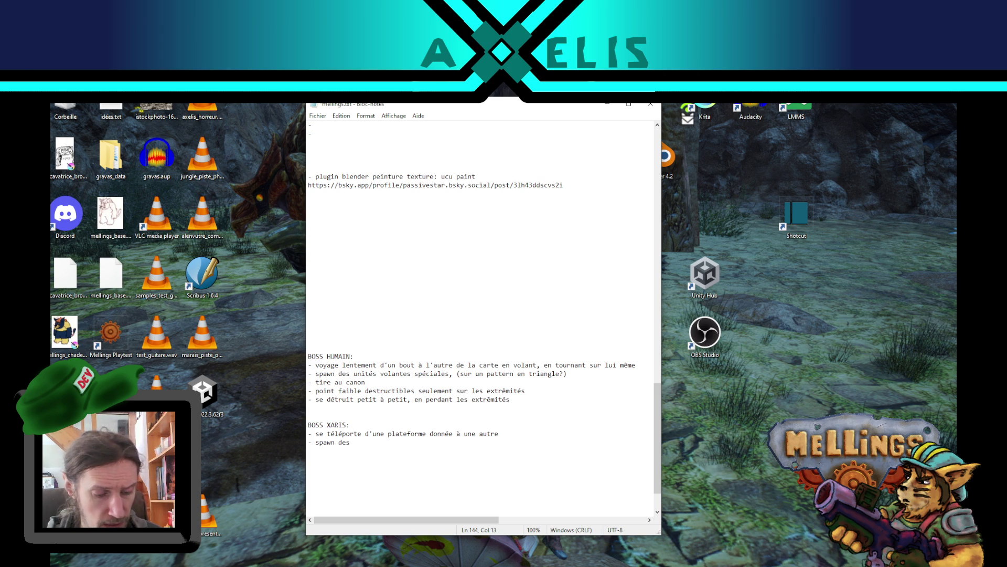
Note that Xaris spawns kamikaze 'arcs électriques' units, correcting the typos
{"action": "type", "text": "unités \"arc électriques\""}
{"action": "key", "text": "Left"}
{"action": "type", "text": "s\" "}
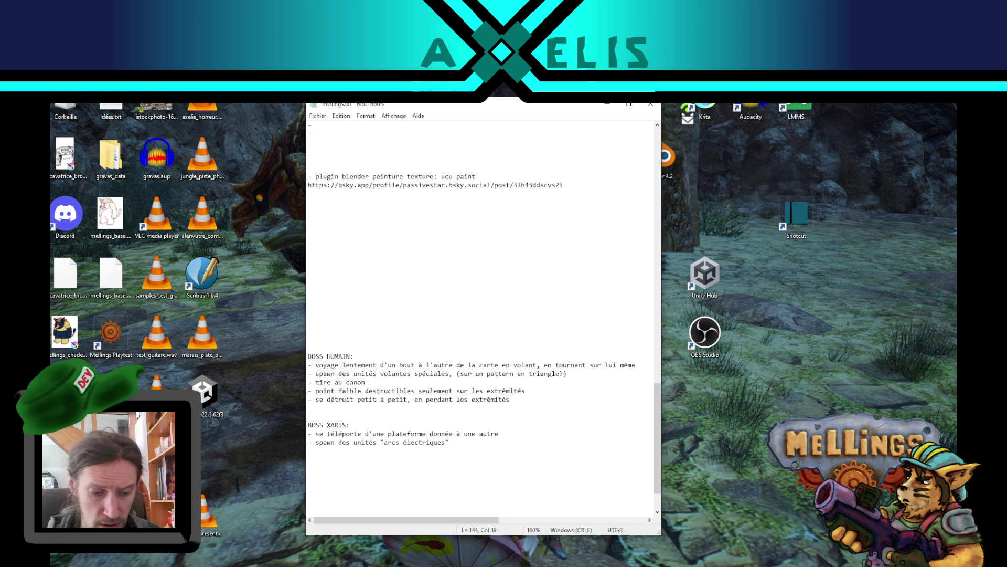
{"action": "type", "text": "kja"}
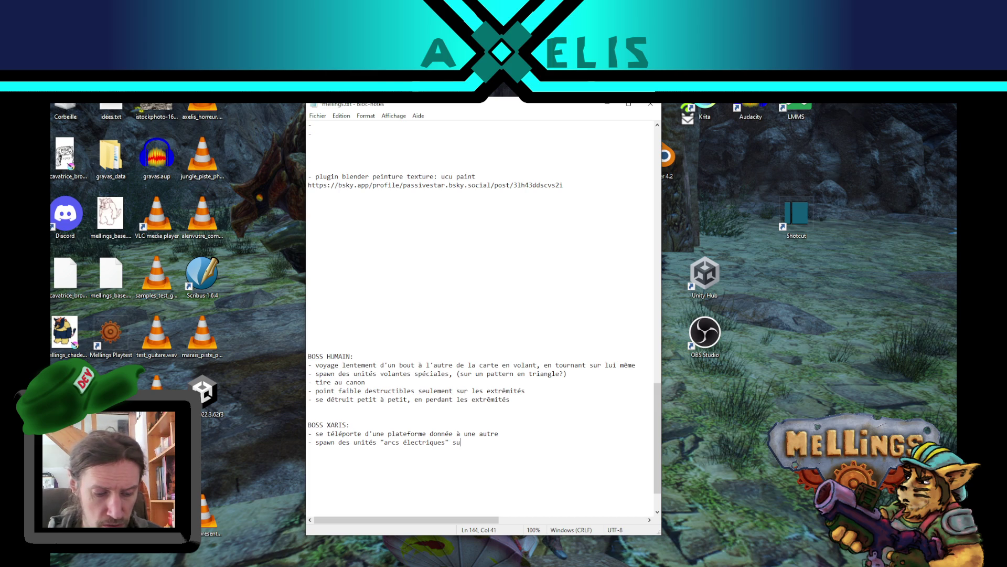
{"action": "key", "text": "BackSpace"}
{"action": "key", "text": "BackSpace"}
{"action": "type", "text": "amikazes"}
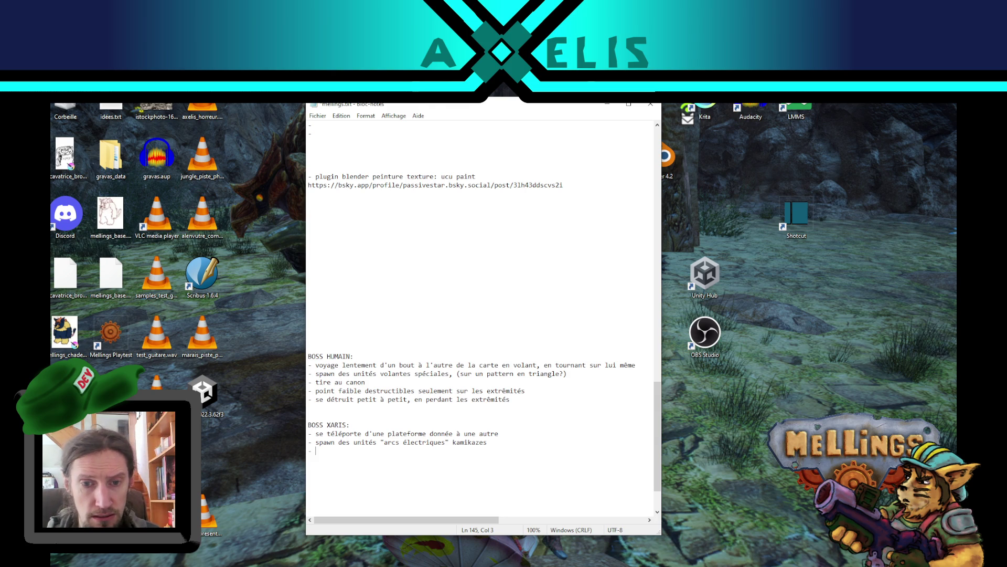
{"action": "double_click", "coordinate": [394, 440]}
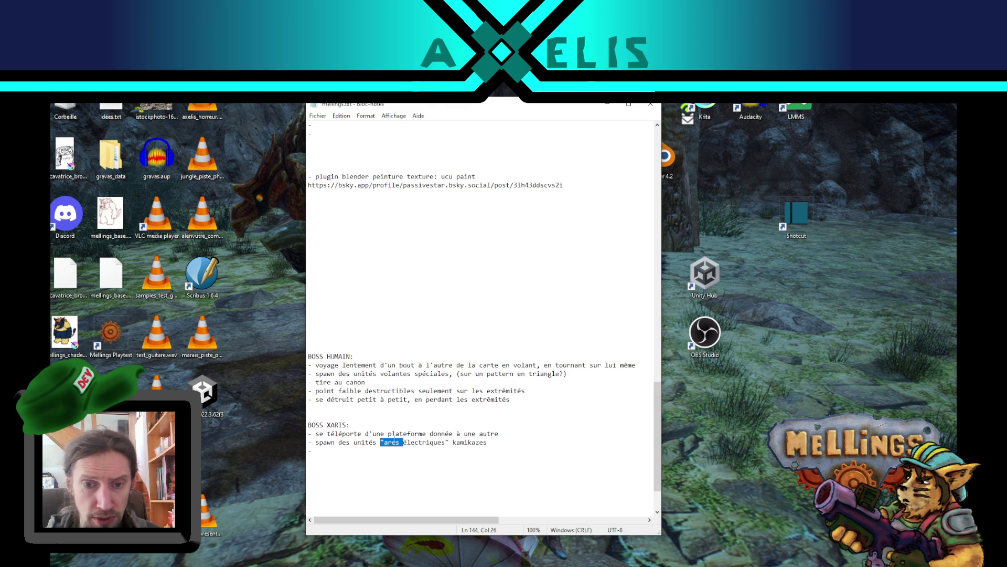
Replace 'arcs' with 'sphères' and add 'charge un rayon puissant ?? qui peut etre stoppé si suffisemment de dégats ???'
{"action": "key", "text": "Right"}
{"action": "key", "text": "BackSpace"}
{"action": "key", "text": "BackSpace"}
{"action": "key", "text": "BackSpace"}
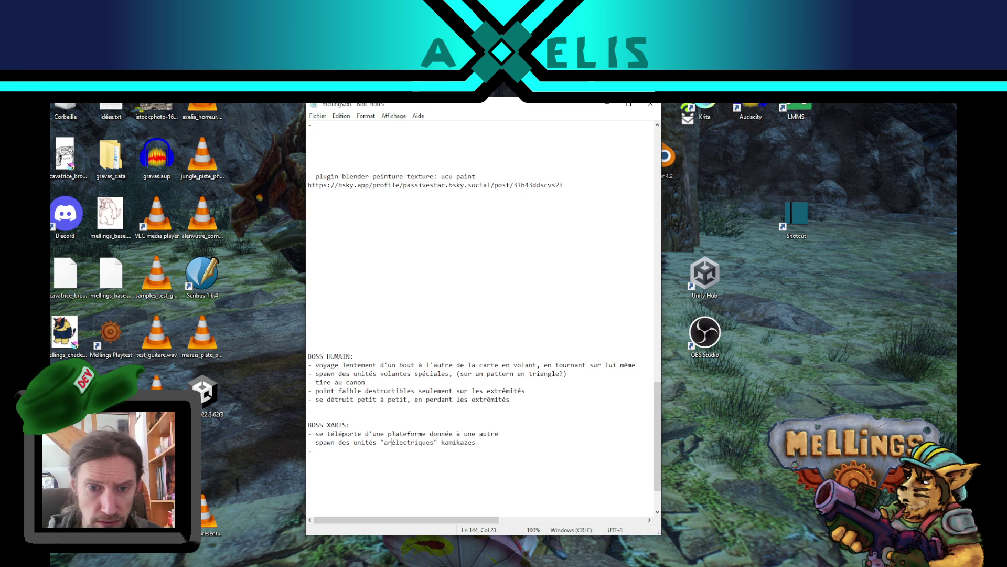
{"action": "type", "text": "sphères"}
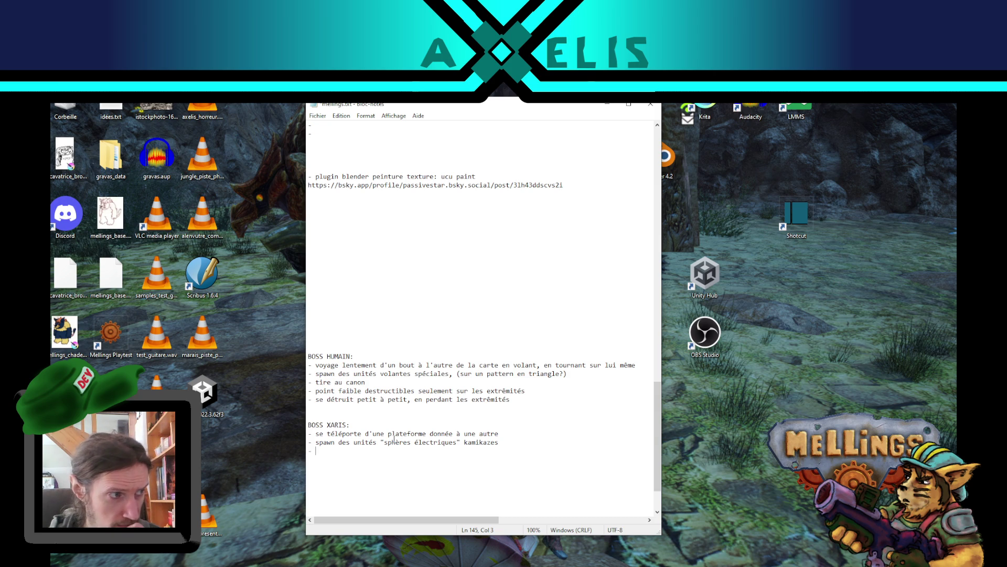
{"action": "type", "text": "charge un rayon"}
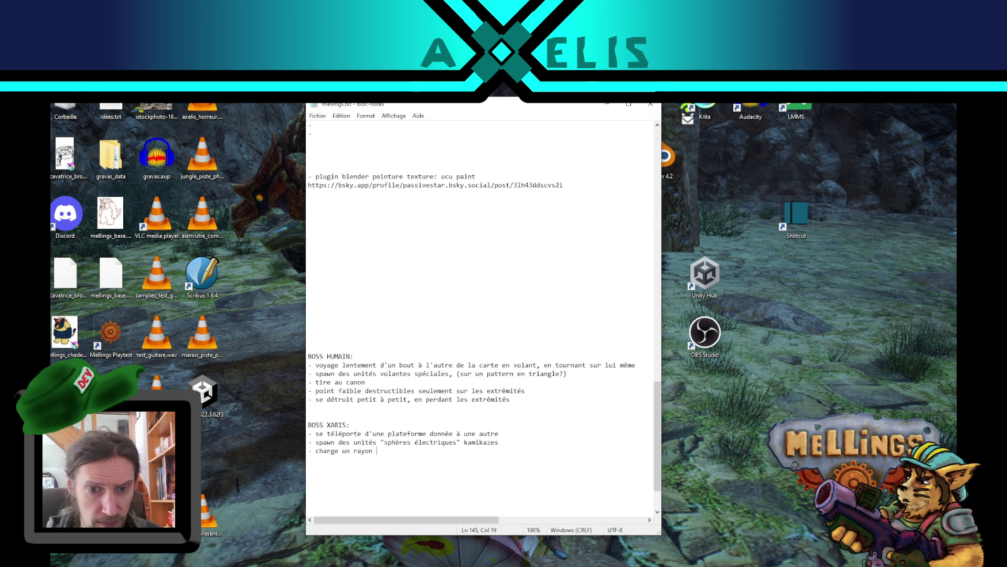
{"action": "type", "text": "puissant"}
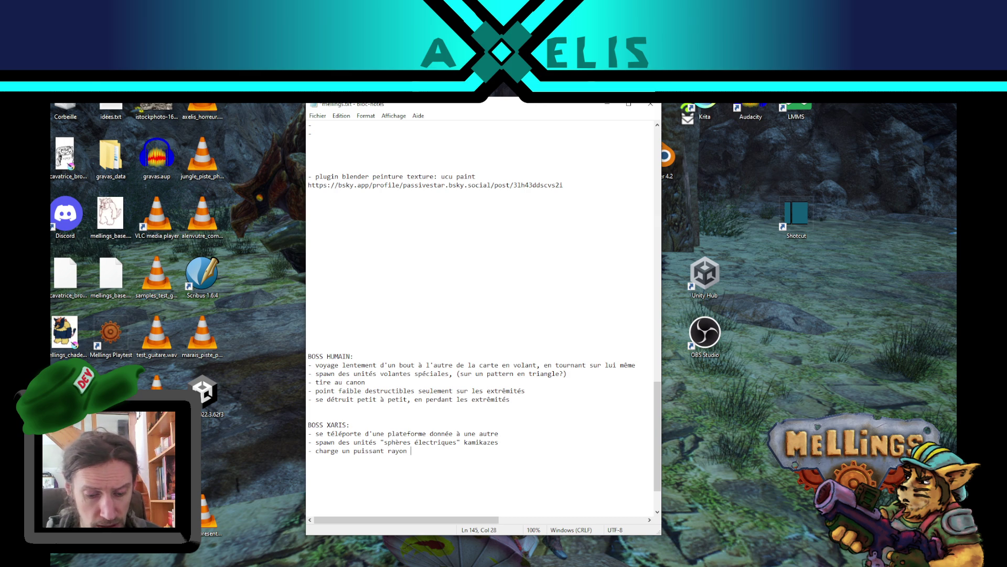
{"action": "type", "text": "?"}
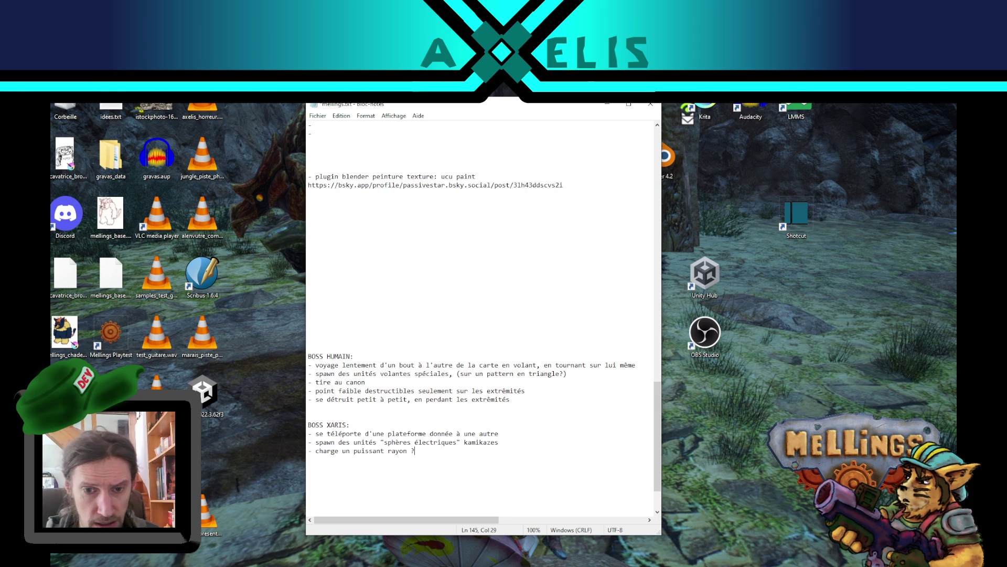
{"action": "type", "text": "? qui "}
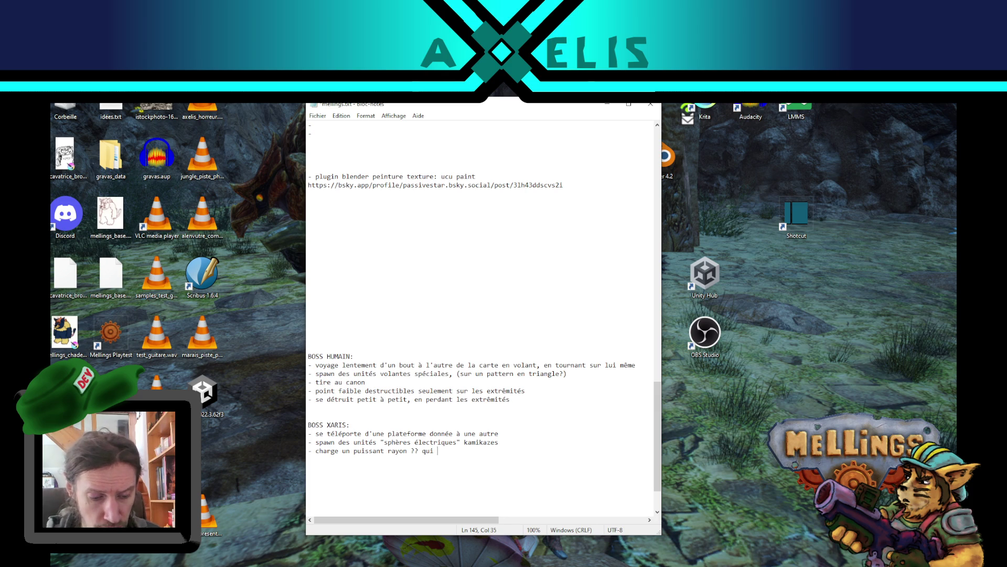
{"action": "type", "text": "peut etre sto"}
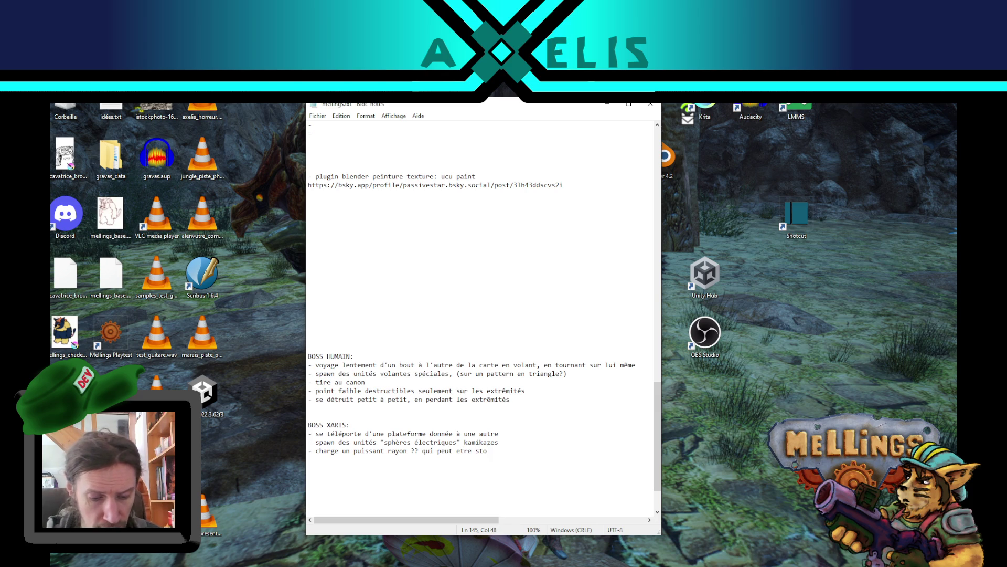
{"action": "type", "text": "ppé si "}
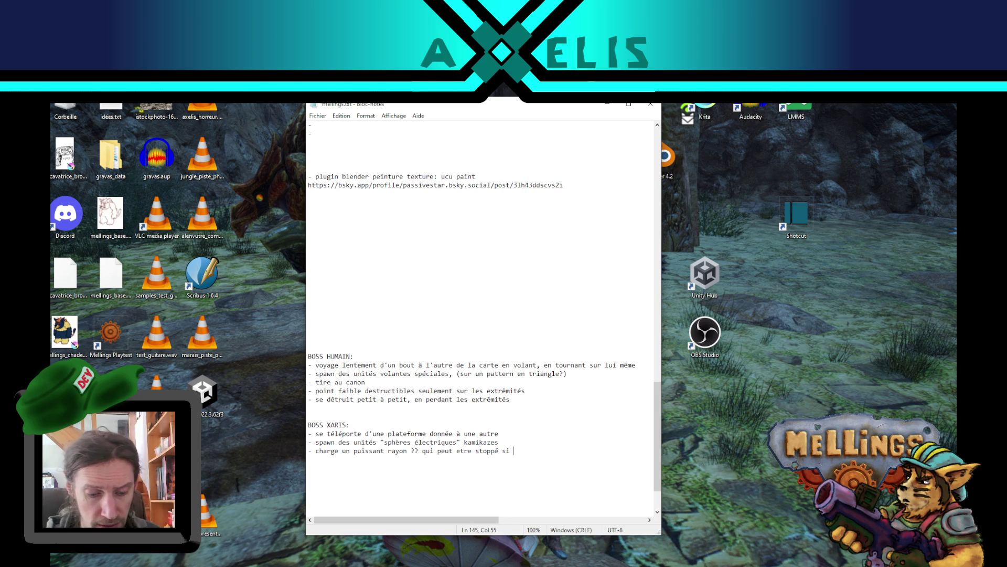
{"action": "type", "text": "suffisemment de d"}
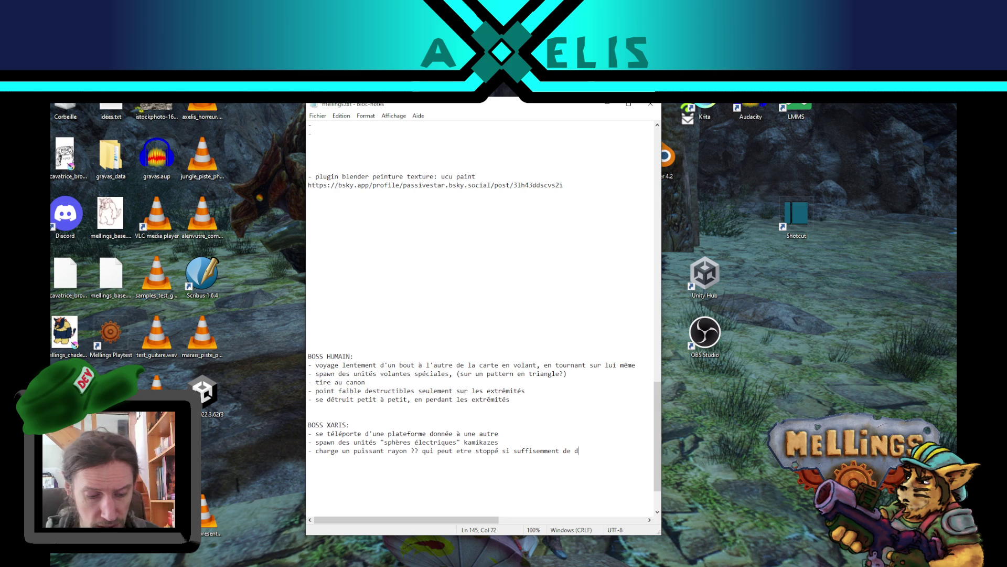
{"action": "type", "text": "égats ??? "}
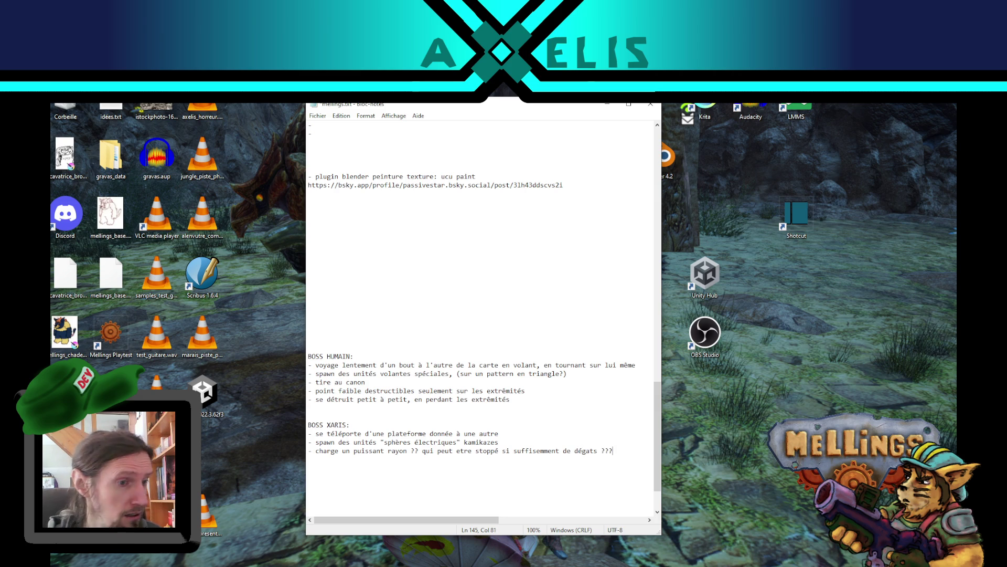
{"action": "type", "text": "-"}
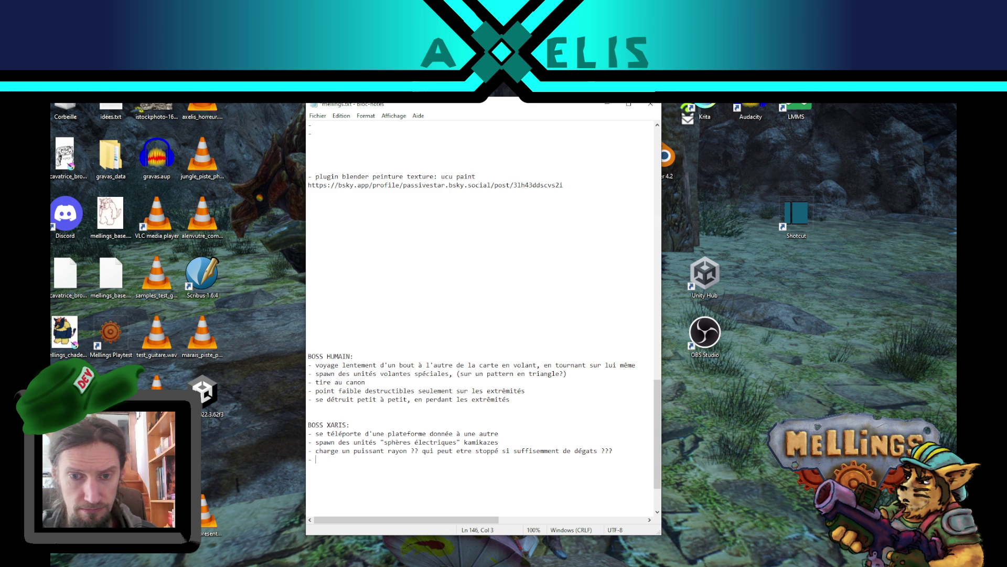
{"action": "key", "text": "BackSpace"}
{"action": "key", "text": "BackSpace"}
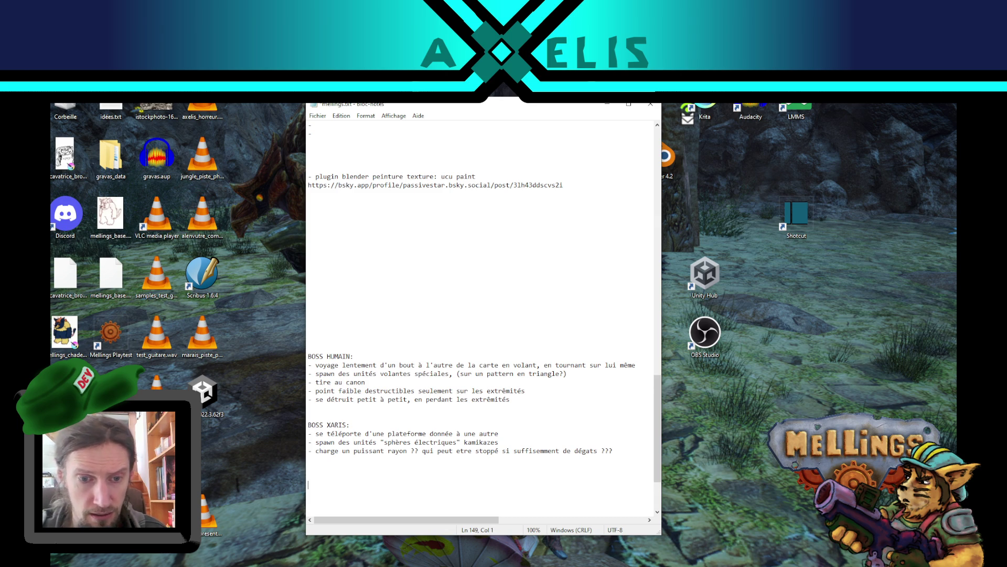
Add a BOSS GOLMEN heading after the Xaris notes and save mellings.txt
{"action": "type", "text": "BOSS GOLMEN:"}
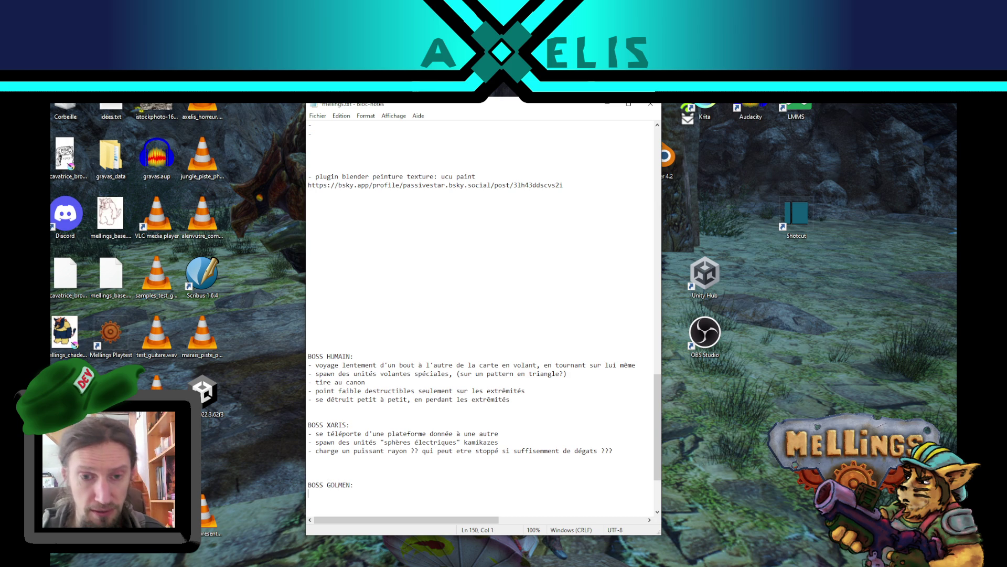
{"action": "type", "text": "-"}
{"action": "key", "text": "ctrl+s"}
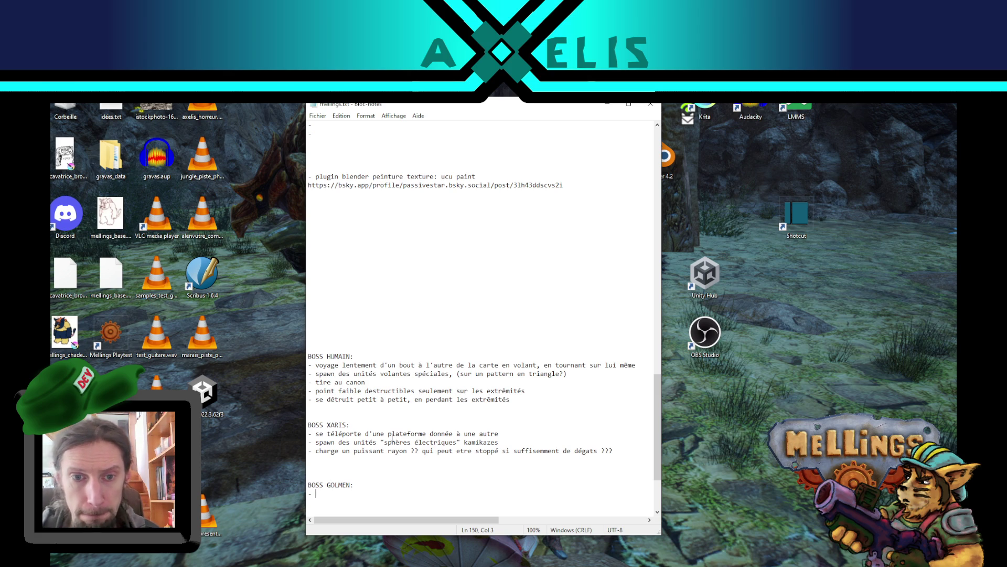
{"action": "left_click", "coordinate": [367, 349]}
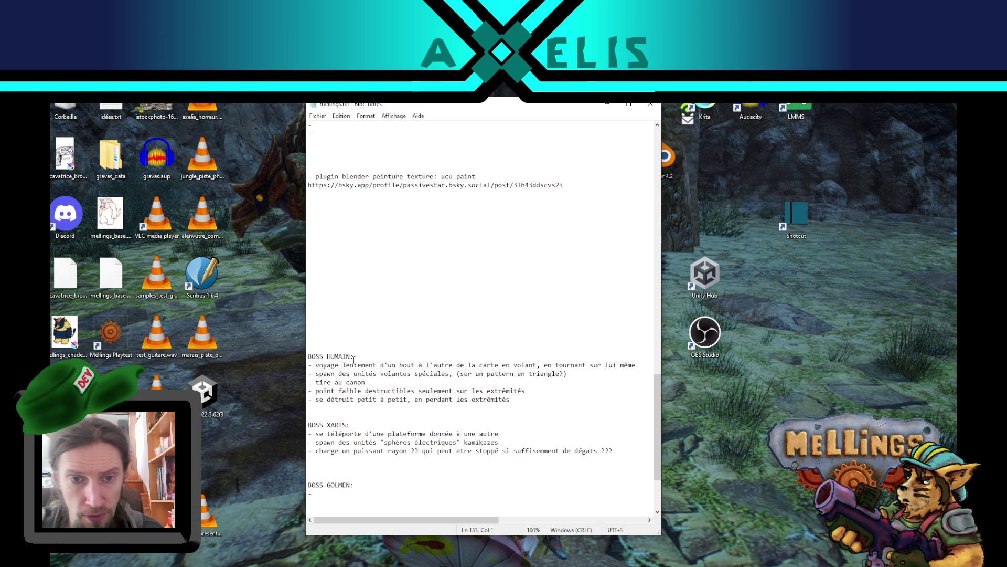
Add fortification bullets: 'des murs devant la cité' for BOSS HUMAIN, battlefield pylones for BOSS XARIS
{"action": "key", "text": "Return"}
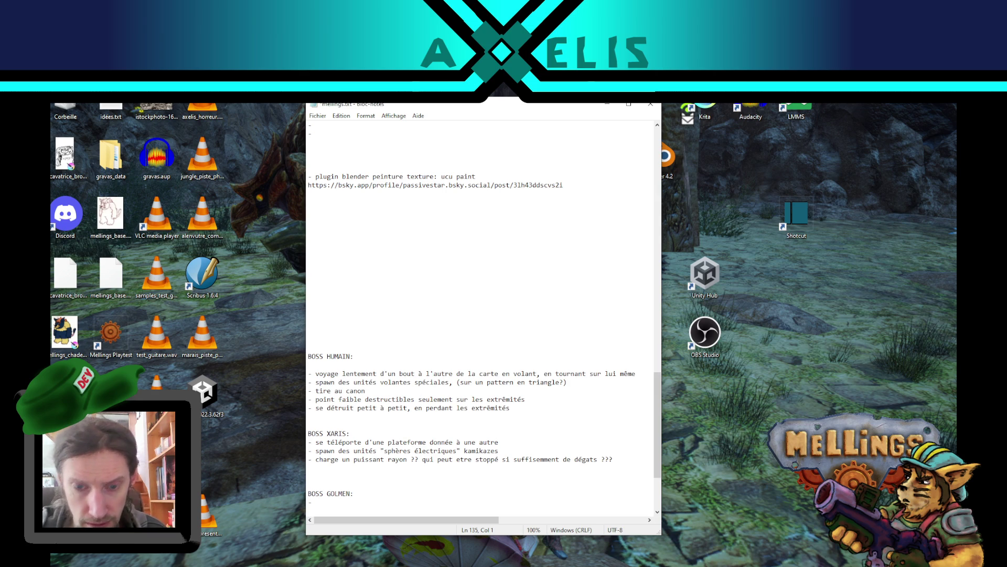
{"action": "type", "text": "-fortification"}
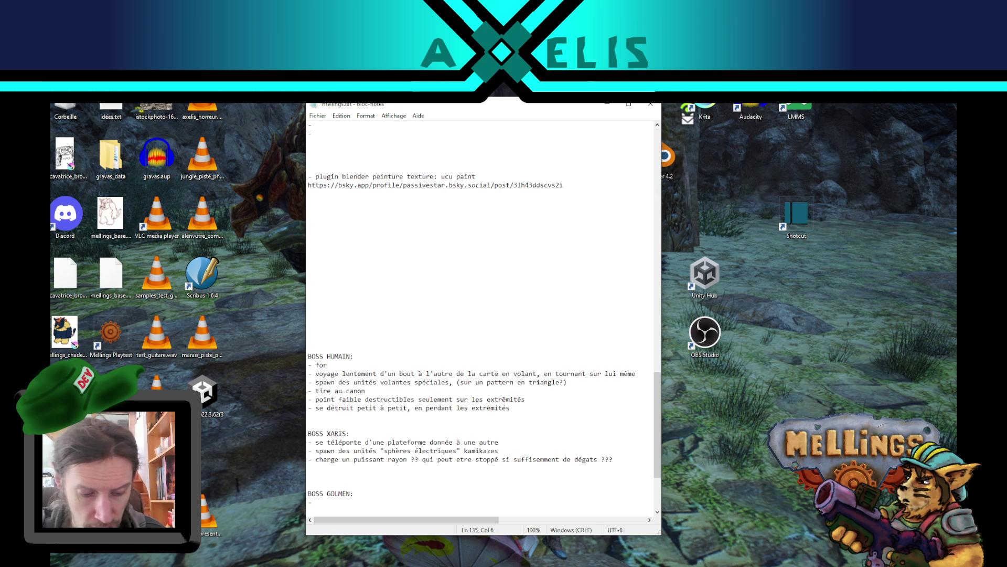
{"action": "type", "text": "s: "}
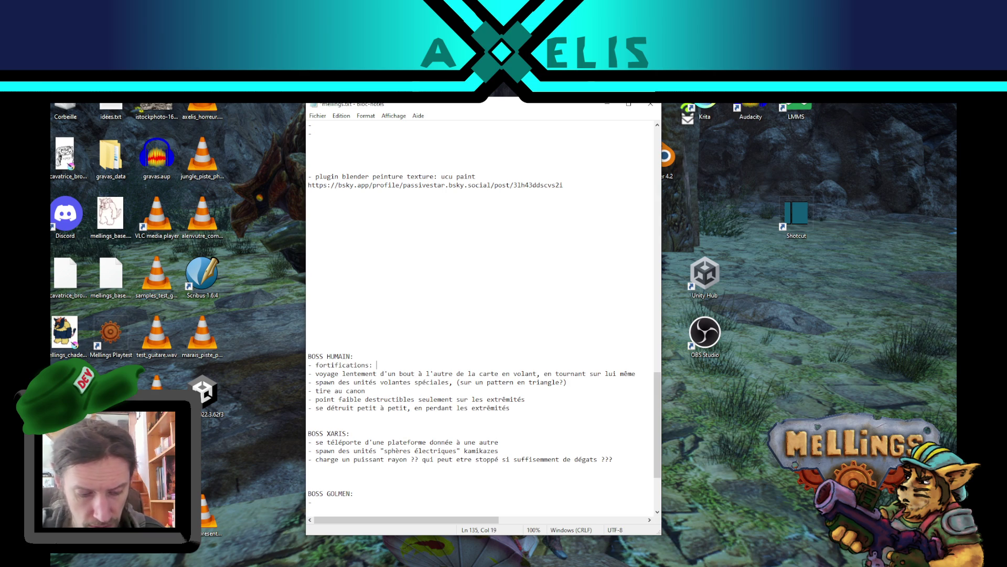
{"action": "type", "text": "des murs devant la cité"}
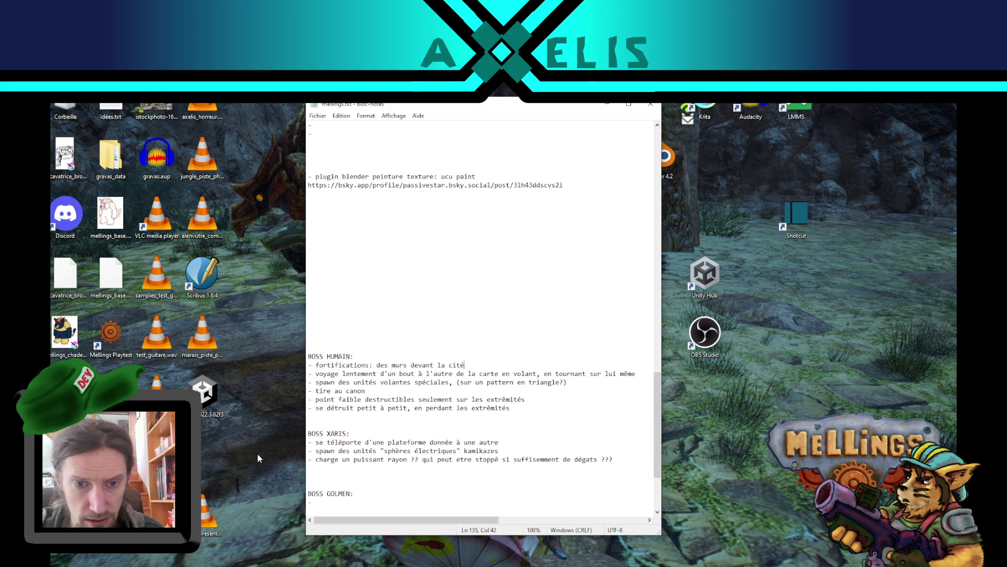
{"action": "left_click", "coordinate": [363, 433]}
{"action": "key", "text": "Return"}
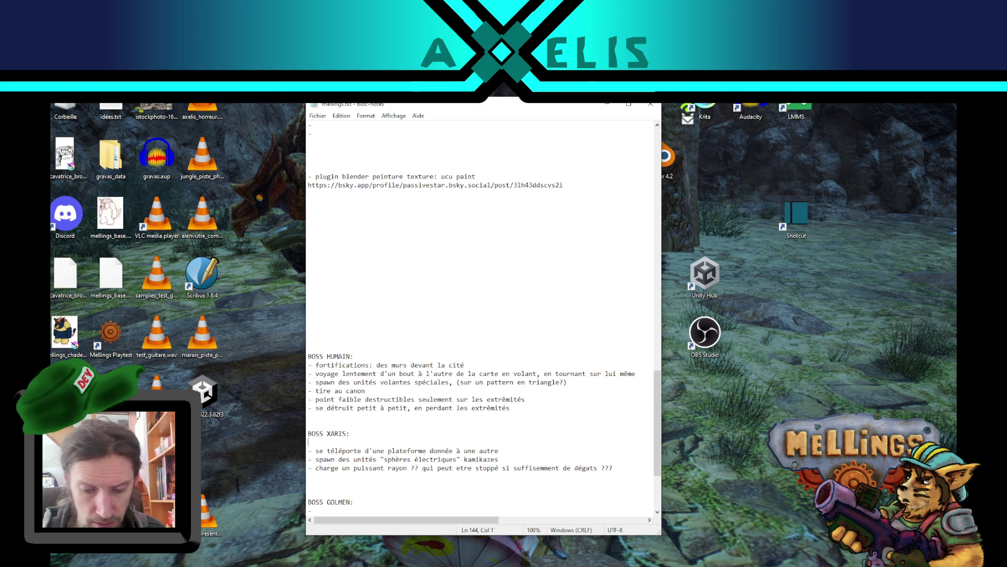
{"action": "type", "text": "- fortifi"}
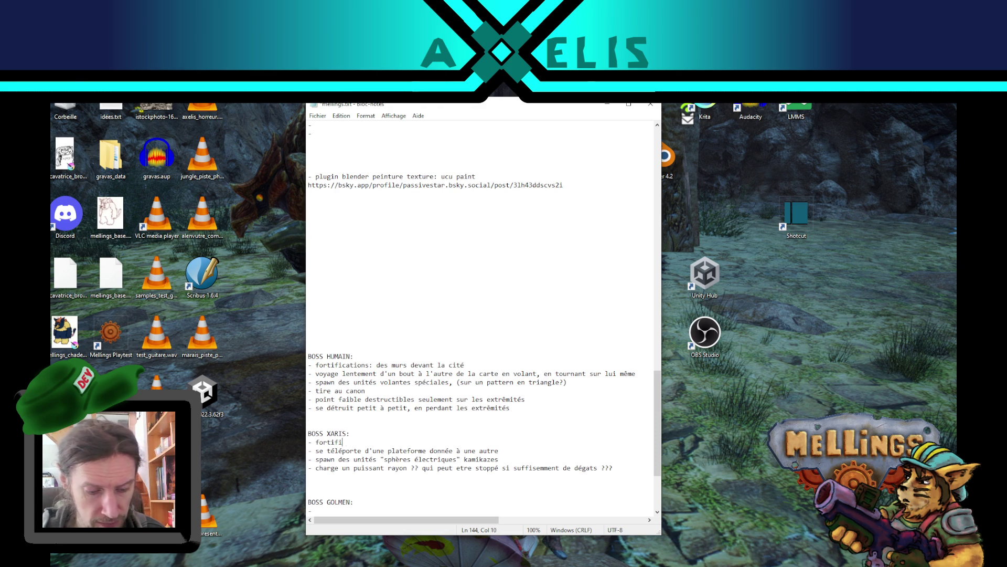
{"action": "type", "text": "cations : des pylones répartis su"}
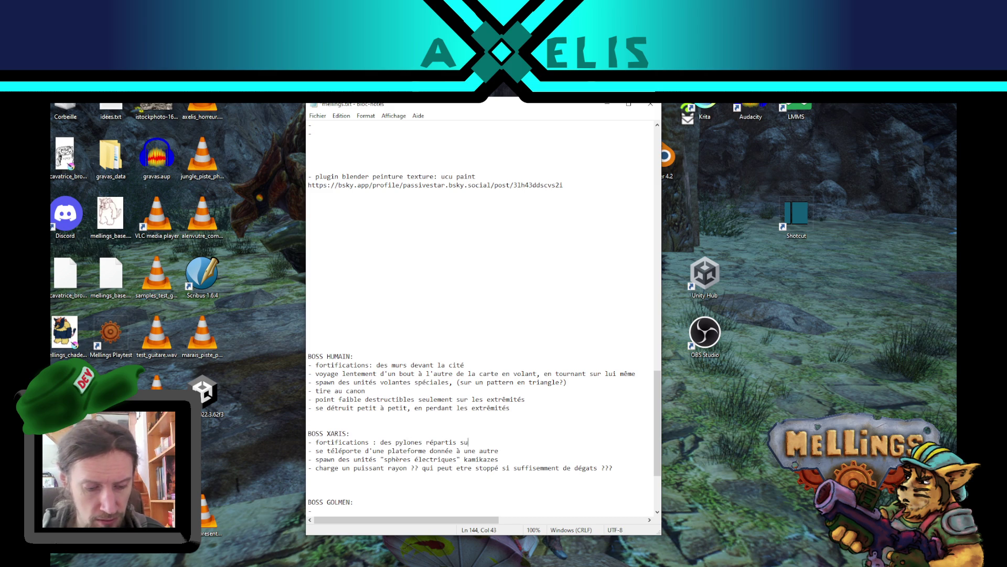
{"action": "type", "text": " le champs debataille"}
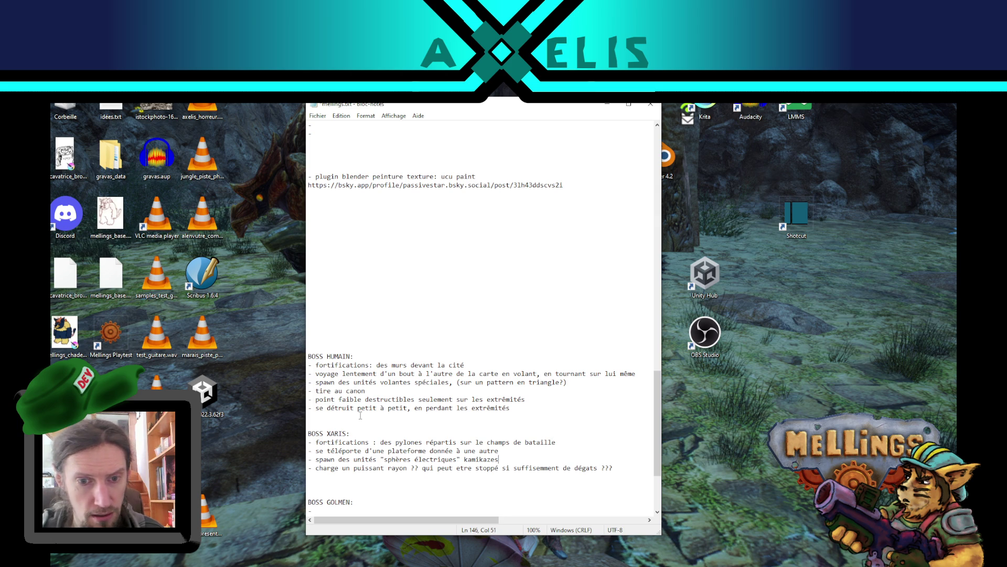
{"action": "type", "text": "-"}
{"action": "key", "text": "Return"}
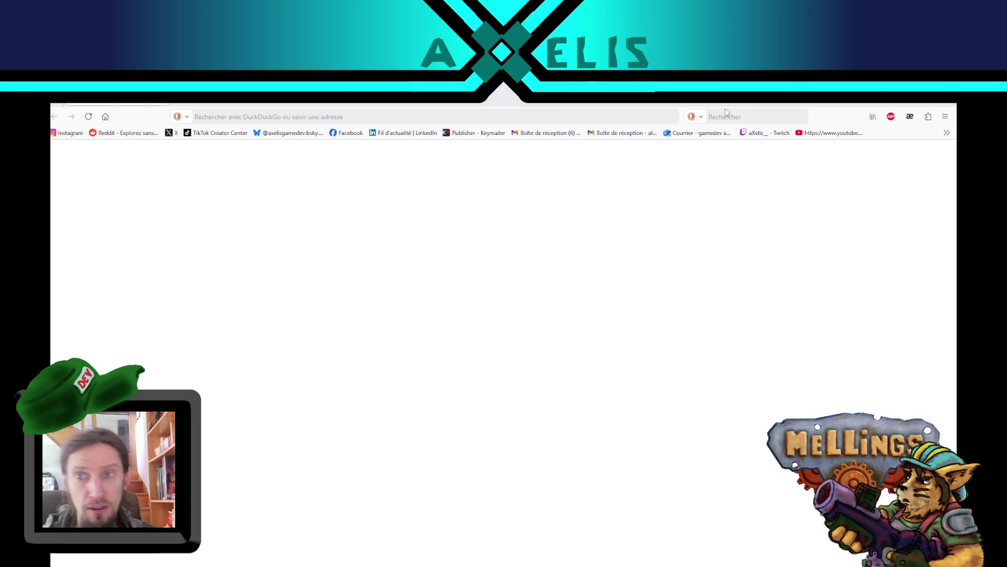
{"action": "left_click", "coordinate": [740, 117]}
Search DuckDuckGo images for 'golem' and preview the 'Golems: Origin and Significance in Jewish Folklore' image
{"action": "type", "text": "golem"}
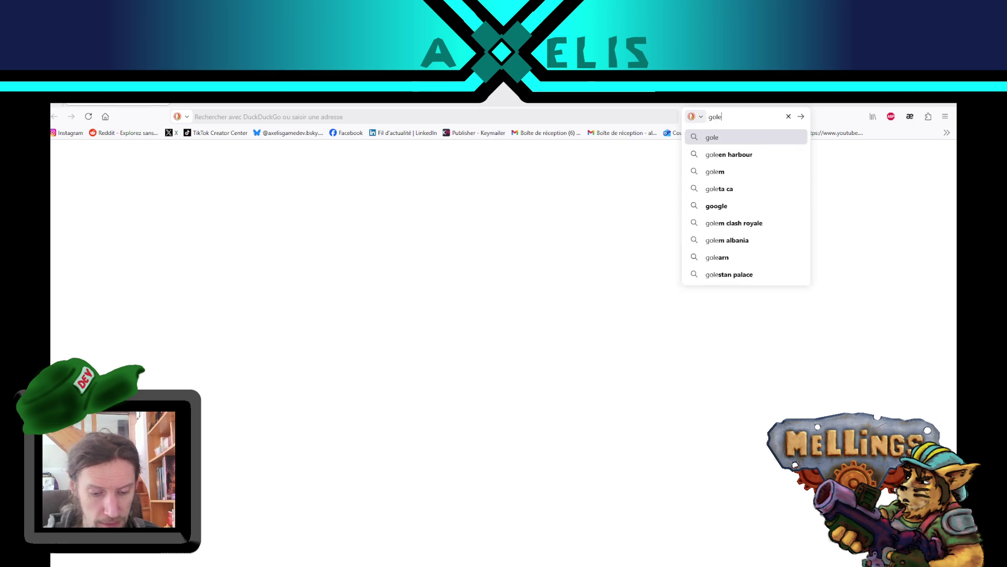
{"action": "key", "text": "Return"}
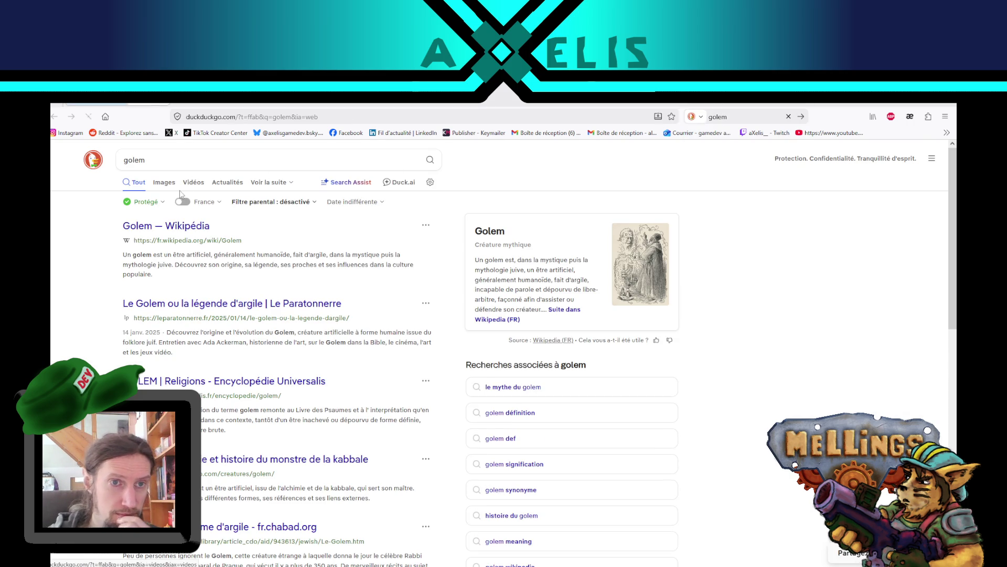
{"action": "left_click", "coordinate": [163, 182]}
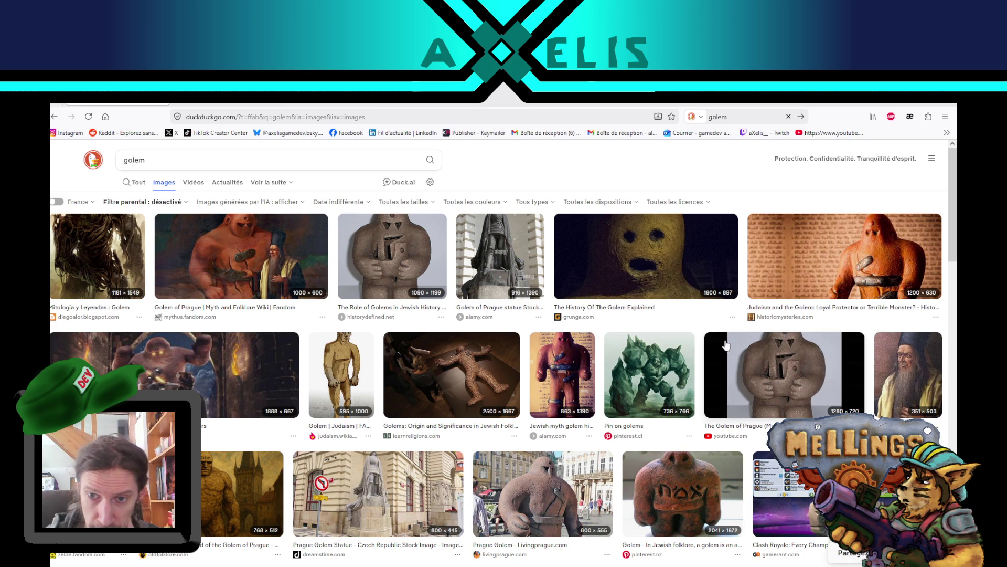
{"action": "left_click", "coordinate": [451, 374]}
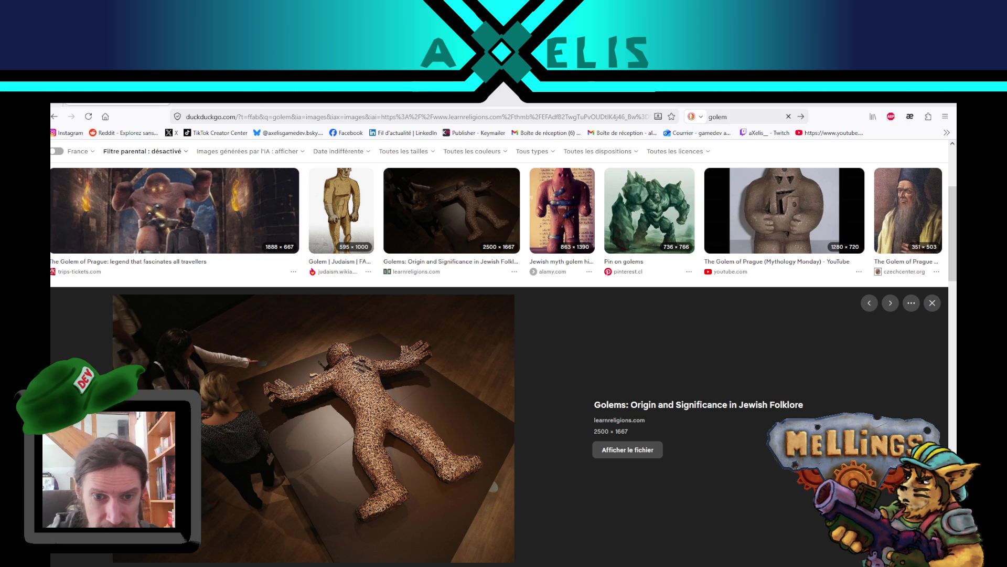
{"action": "scroll", "coordinate": [581, 423], "scroll_direction": "up", "scroll_amount": 1}
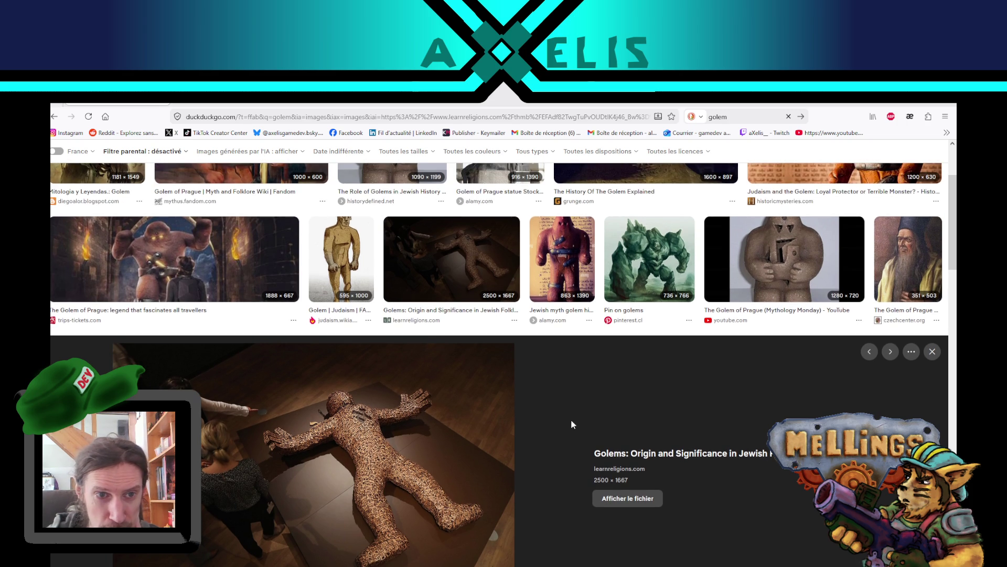
{"action": "scroll", "coordinate": [553, 420], "scroll_direction": "up", "scroll_amount": 2}
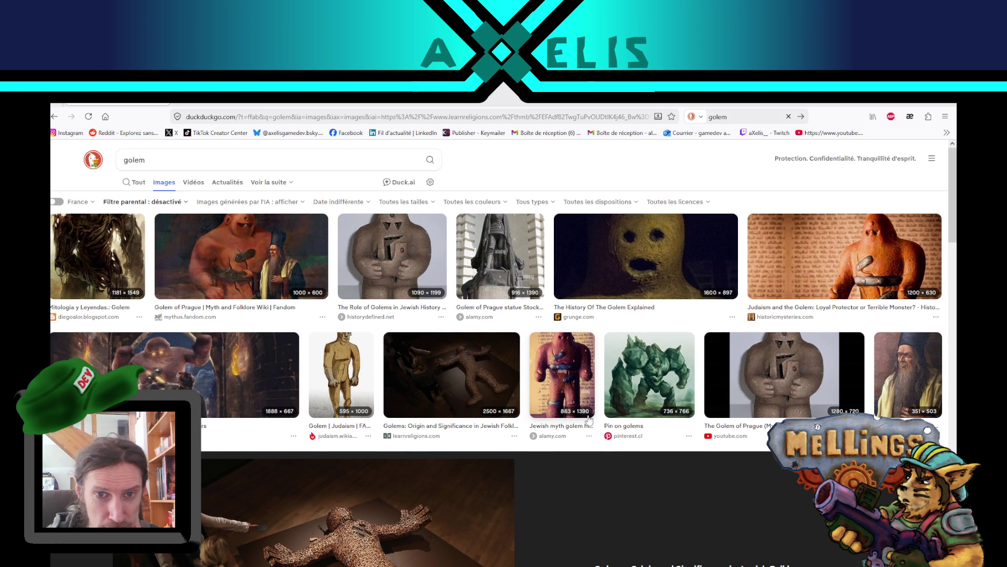
Preview the Role of Golems, Golem of Prague, Mitologia and Judaism and the Golem images
{"action": "scroll", "coordinate": [588, 414], "scroll_direction": "down", "scroll_amount": 1}
{"action": "scroll", "coordinate": [588, 414], "scroll_direction": "up", "scroll_amount": 1}
{"action": "left_click", "coordinate": [382, 256]}
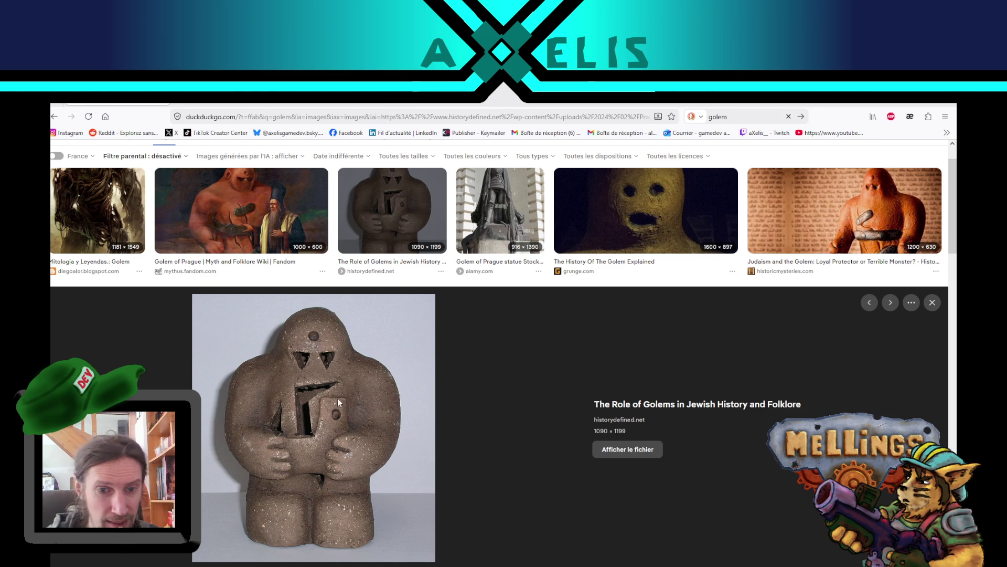
{"action": "key", "text": "Left"}
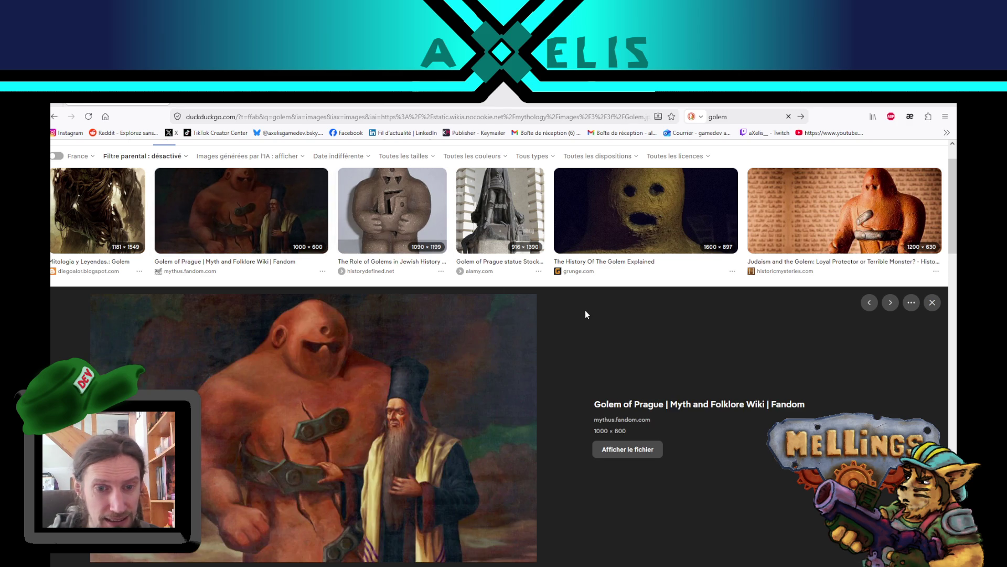
{"action": "scroll", "coordinate": [660, 351], "scroll_direction": "down", "scroll_amount": 2}
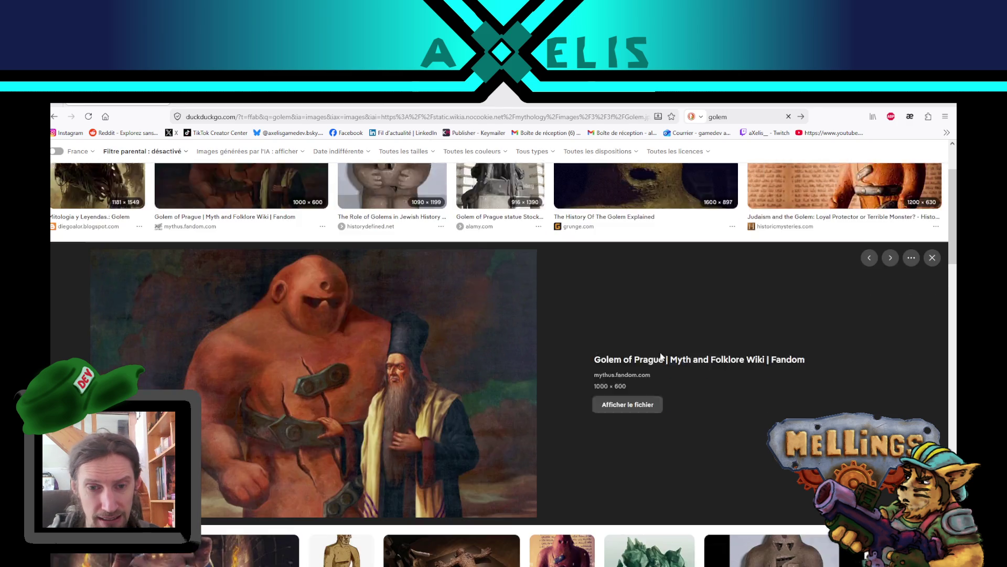
{"action": "scroll", "coordinate": [660, 351], "scroll_direction": "up", "scroll_amount": 3}
{"action": "left_click", "coordinate": [109, 264]}
{"action": "scroll", "coordinate": [109, 265], "scroll_direction": "down", "scroll_amount": 1}
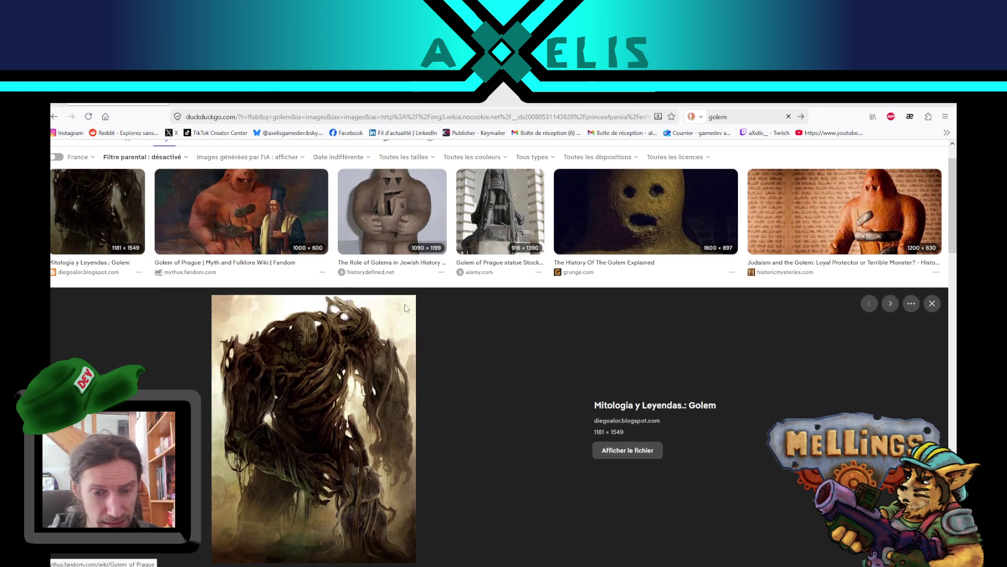
{"action": "left_click", "coordinate": [221, 210]}
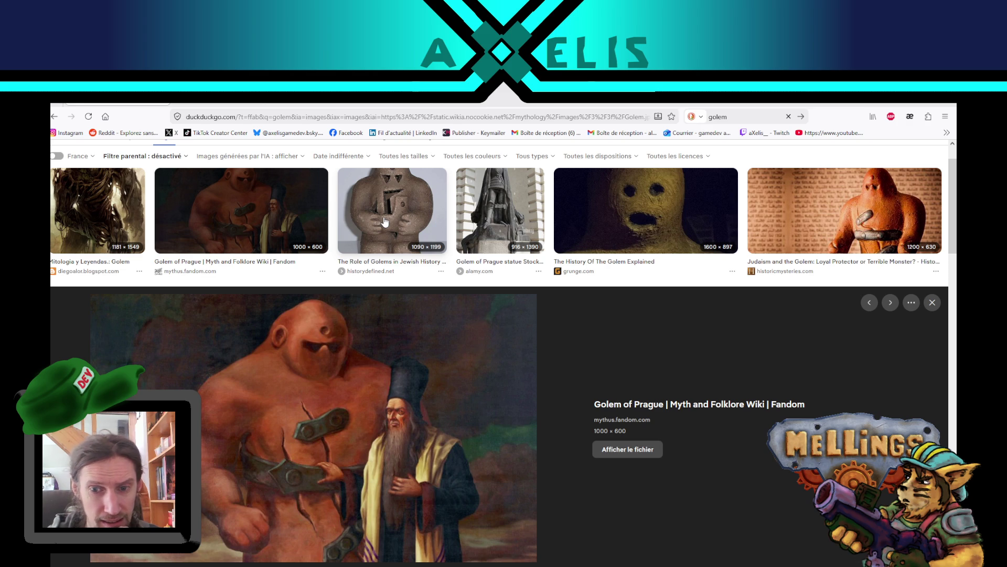
{"action": "left_click", "coordinate": [411, 213]}
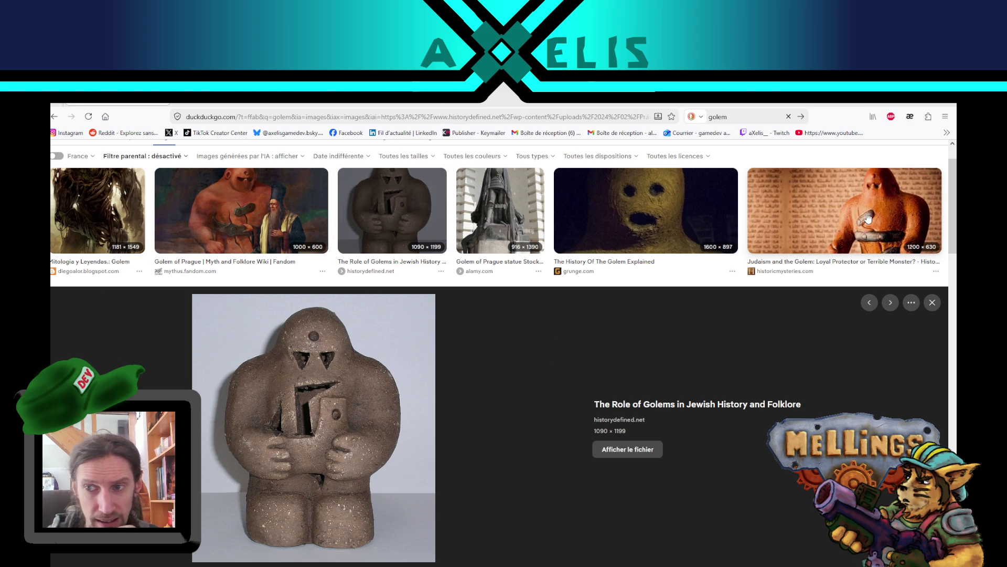
{"action": "left_click", "coordinate": [869, 218]}
Preview more golem images, ending on 'The golem, Sculpture, Prague' clay figure
{"action": "scroll", "coordinate": [420, 342], "scroll_direction": "down", "scroll_amount": 2}
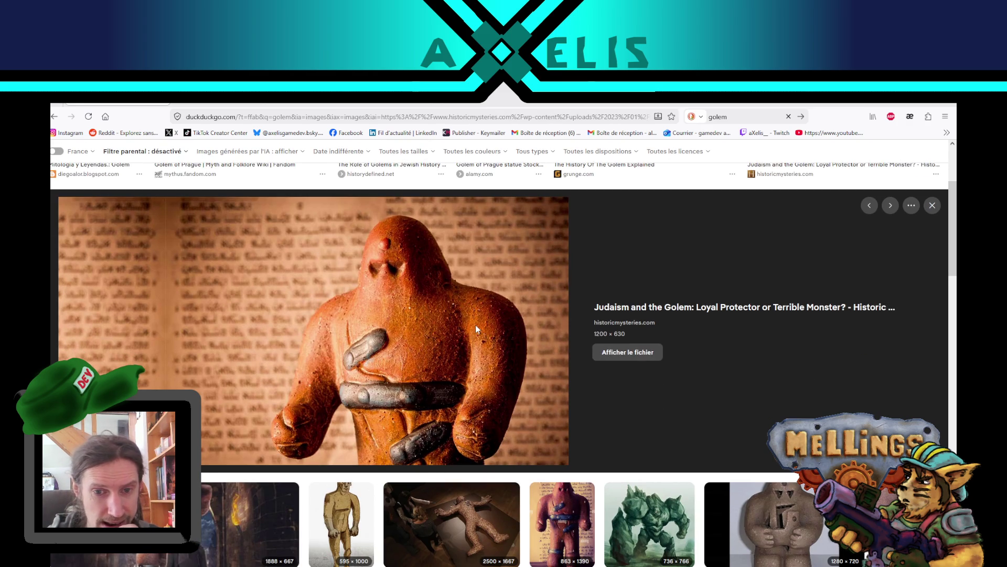
{"action": "scroll", "coordinate": [475, 328], "scroll_direction": "down", "scroll_amount": 2}
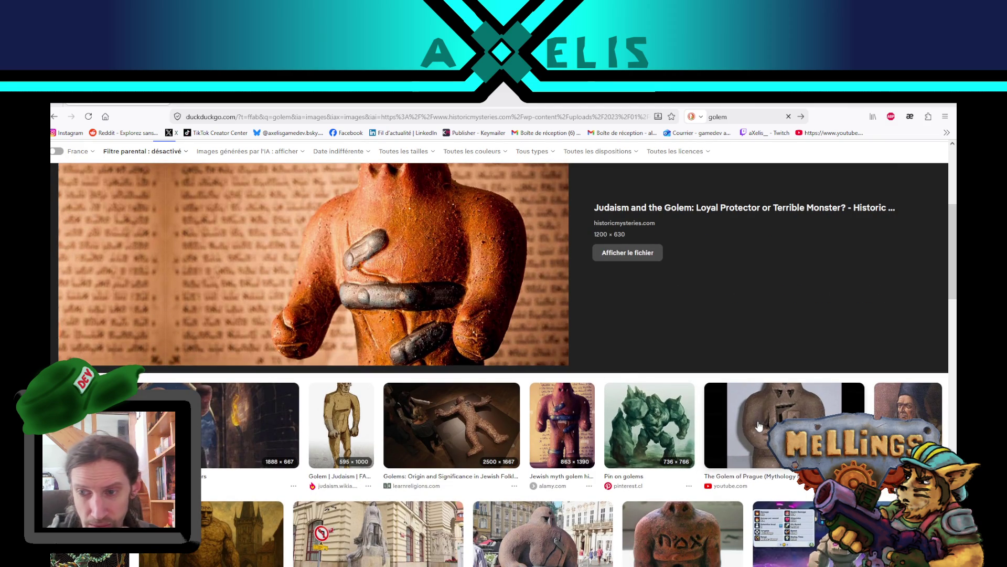
{"action": "scroll", "coordinate": [376, 321], "scroll_direction": "down", "scroll_amount": 2}
{"action": "left_click", "coordinate": [208, 315]}
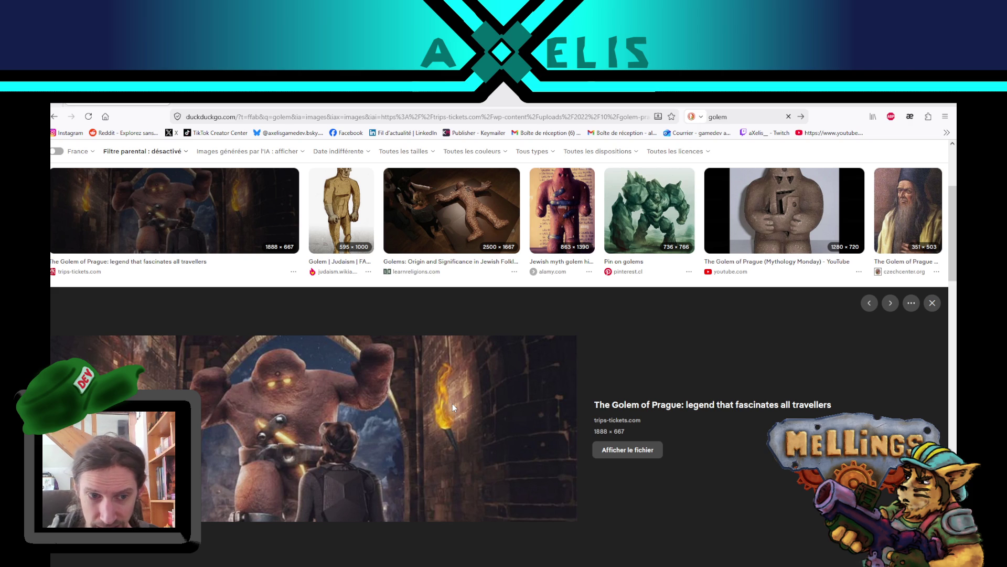
{"action": "scroll", "coordinate": [453, 408], "scroll_direction": "down", "scroll_amount": 5}
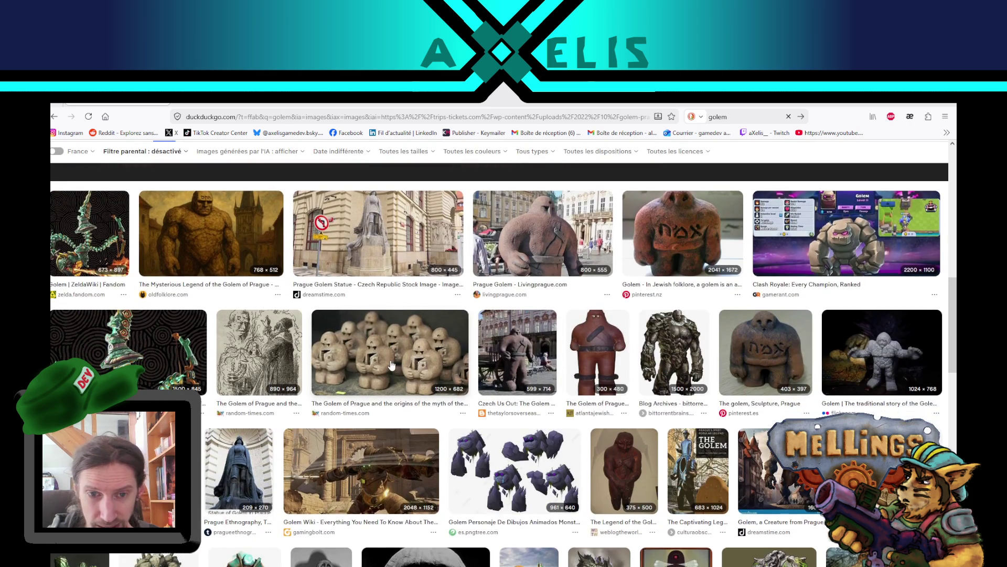
{"action": "left_click", "coordinate": [391, 364]}
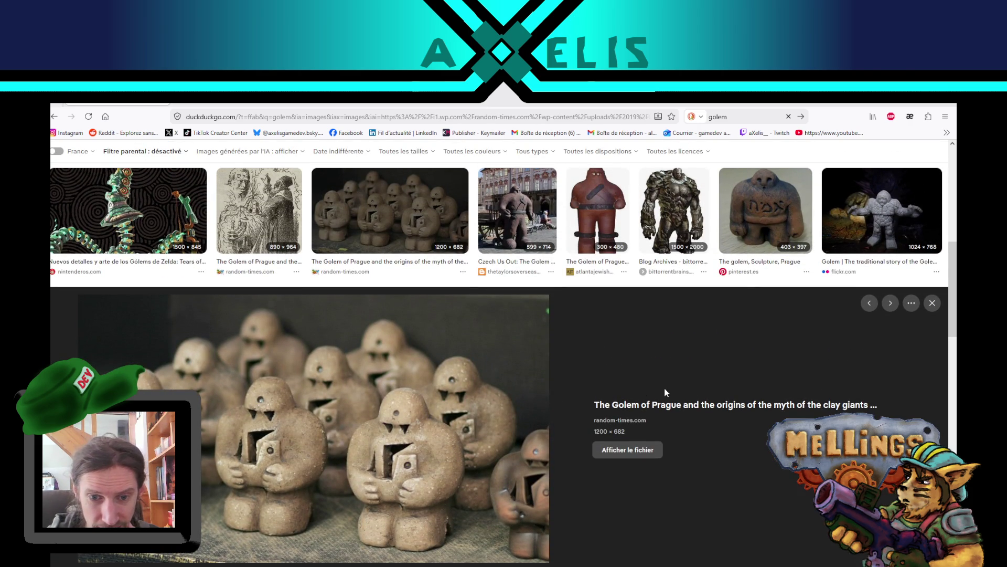
{"action": "key", "text": "Right"}
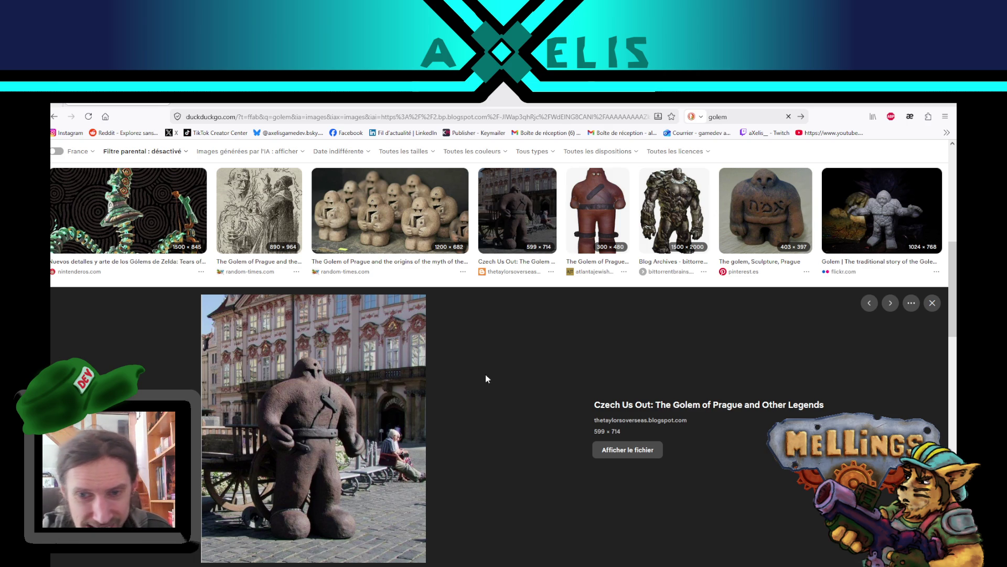
{"action": "left_click", "coordinate": [676, 221]}
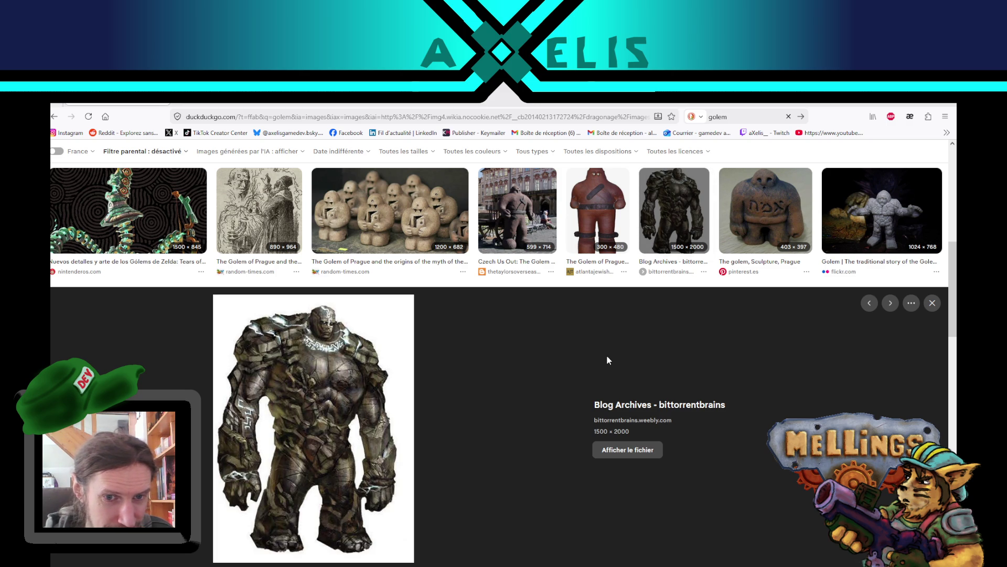
{"action": "left_click", "coordinate": [761, 217]}
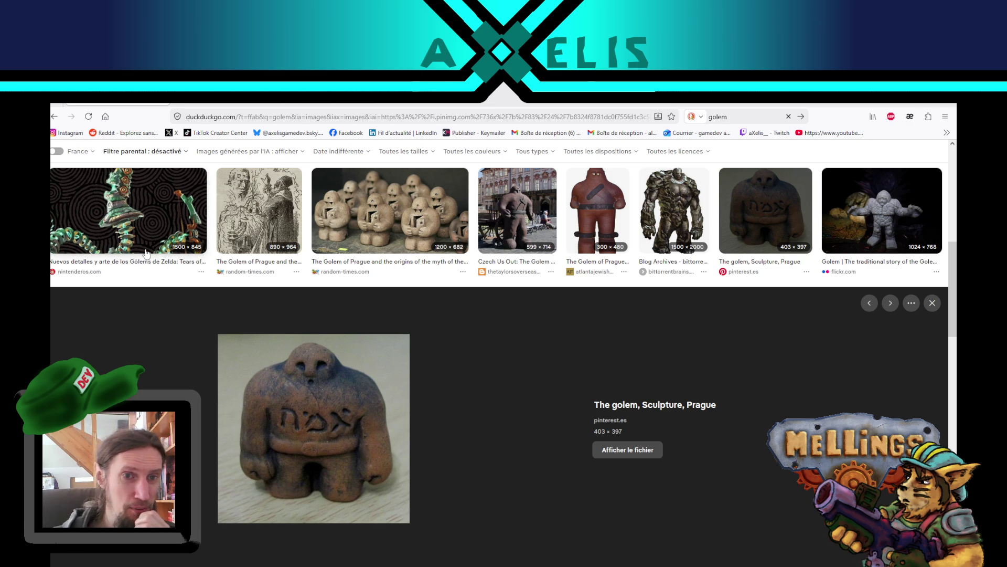
Preview the Zelda, Clash Royale, Livingprague.com and oldfolklore golem images
{"action": "left_click", "coordinate": [129, 209]}
{"action": "scroll", "coordinate": [506, 427], "scroll_direction": "up", "scroll_amount": 3}
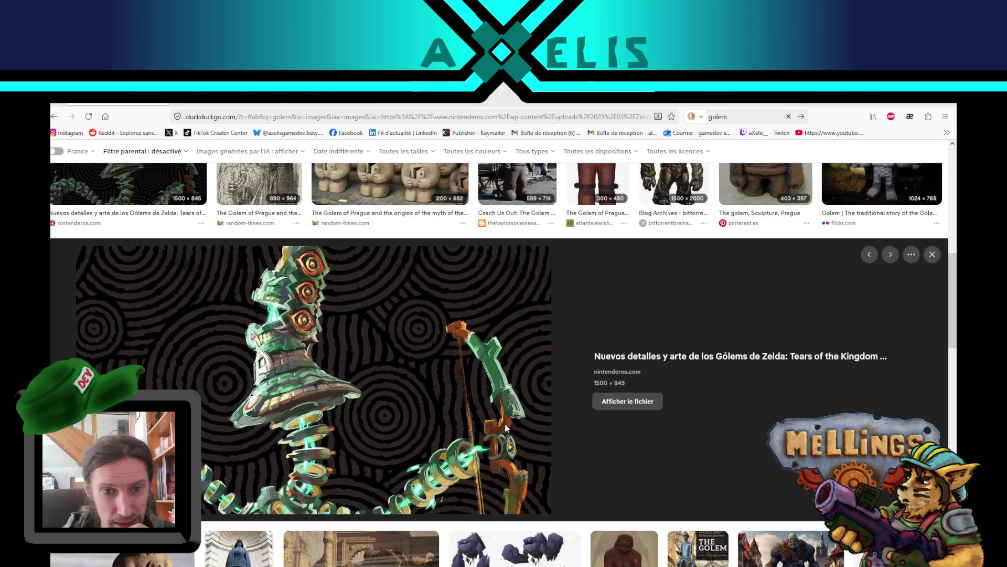
{"action": "scroll", "coordinate": [507, 428], "scroll_direction": "down", "scroll_amount": 1}
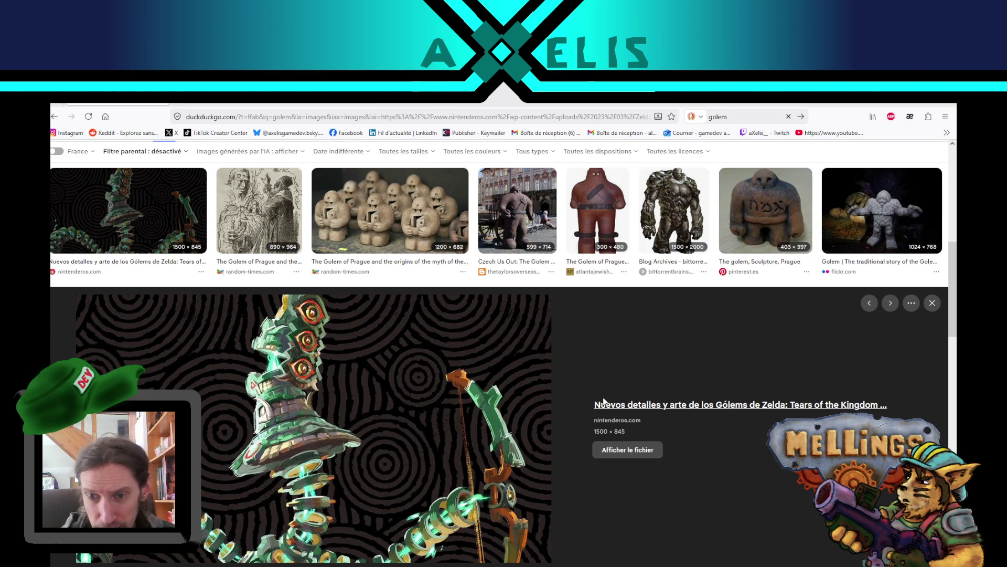
{"action": "scroll", "coordinate": [531, 391], "scroll_direction": "down", "scroll_amount": 2}
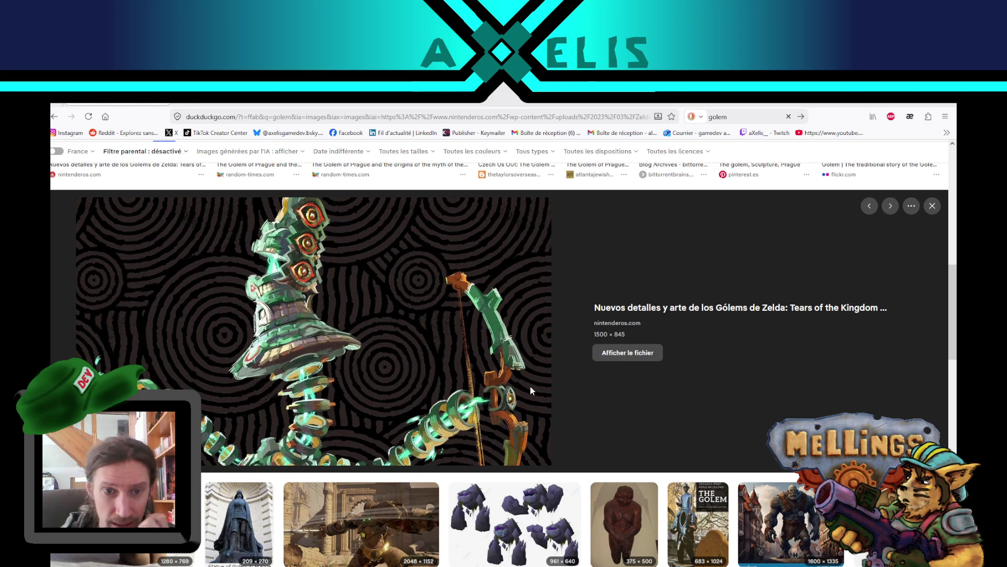
{"action": "scroll", "coordinate": [530, 386], "scroll_direction": "up", "scroll_amount": 4}
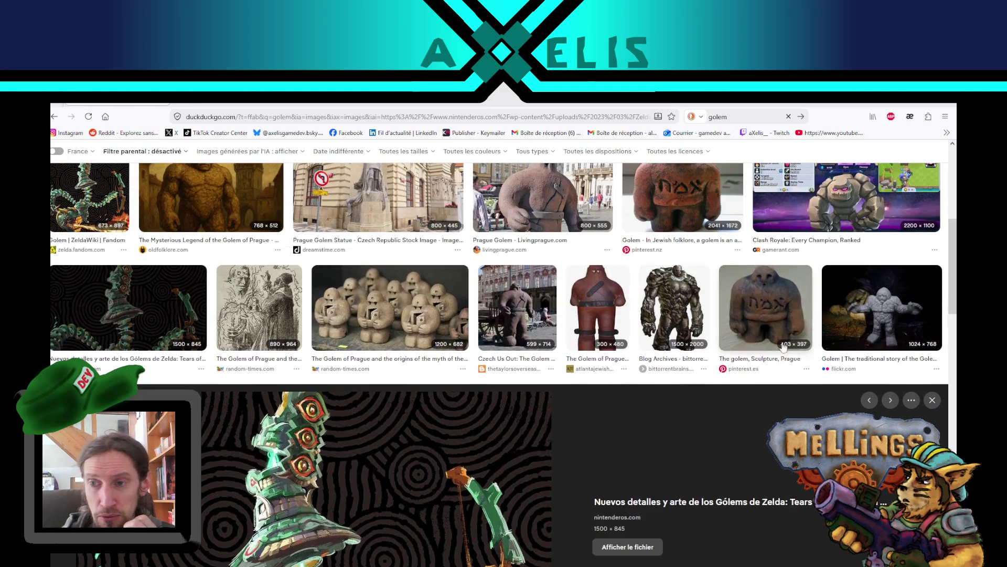
{"action": "scroll", "coordinate": [625, 433], "scroll_direction": "up", "scroll_amount": 3}
{"action": "left_click", "coordinate": [787, 341]}
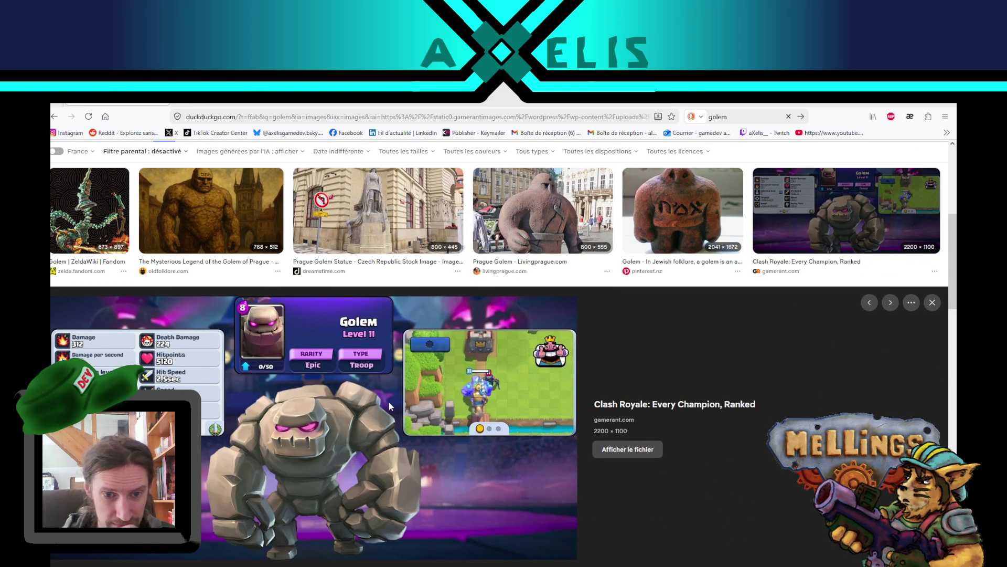
{"action": "scroll", "coordinate": [432, 483], "scroll_direction": "up", "scroll_amount": 1}
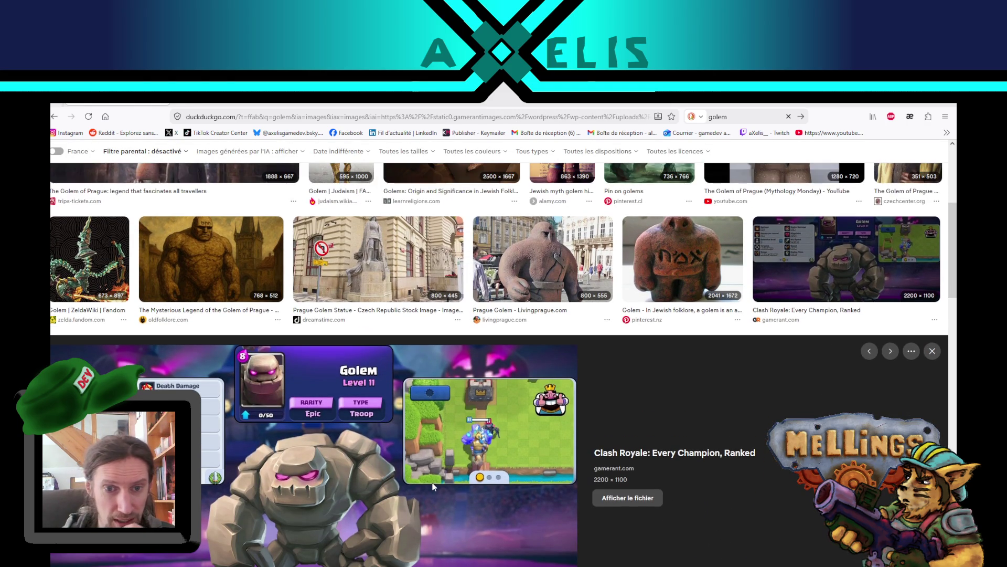
{"action": "scroll", "coordinate": [576, 447], "scroll_direction": "up", "scroll_amount": 2}
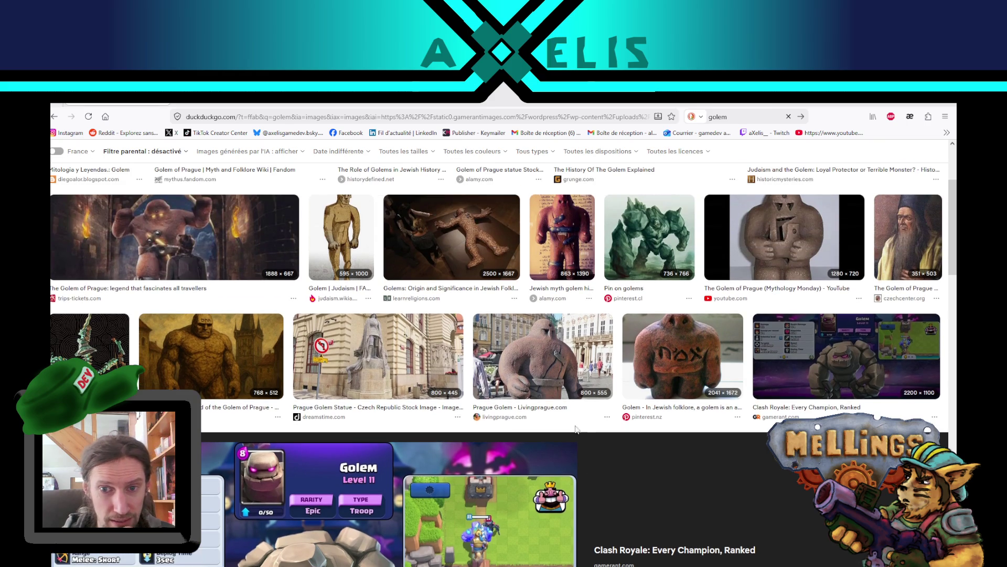
{"action": "left_click", "coordinate": [519, 368]}
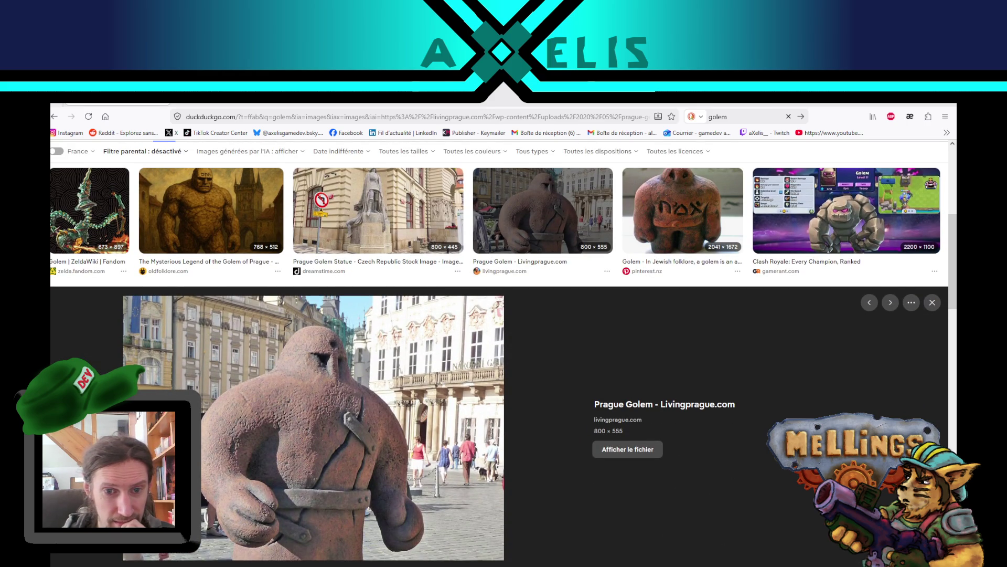
{"action": "scroll", "coordinate": [504, 368], "scroll_direction": "up", "scroll_amount": 3}
{"action": "left_click", "coordinate": [210, 367]}
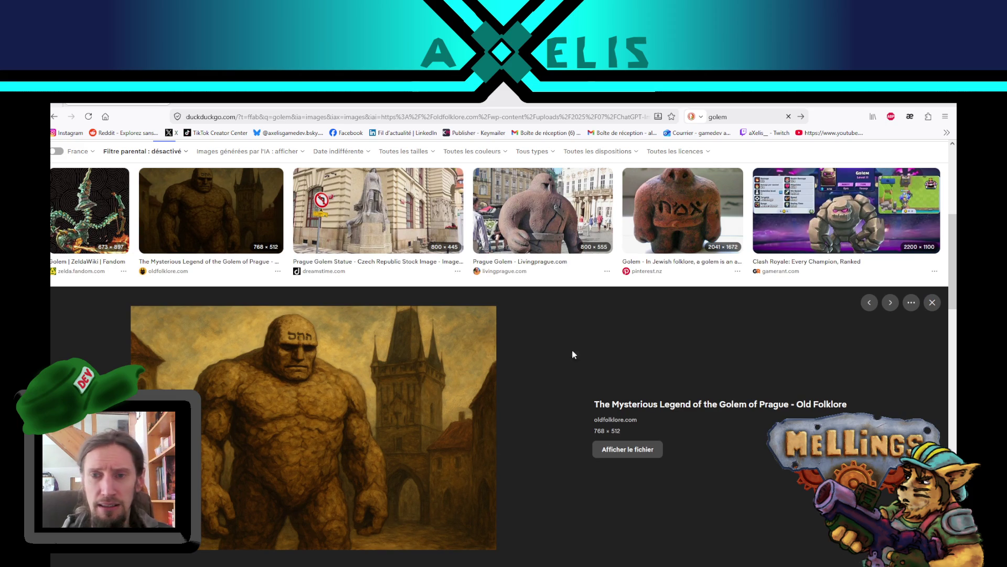
Preview the alamy, grey statue, Golem of Prague statue, Judaism and History of the Golem images
{"action": "scroll", "coordinate": [650, 395], "scroll_direction": "up", "scroll_amount": 4}
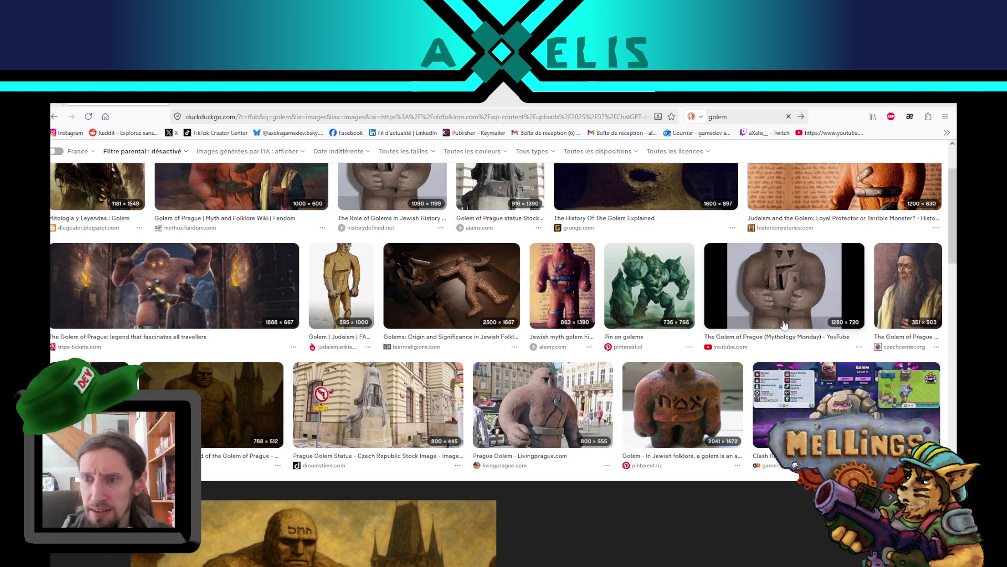
{"action": "scroll", "coordinate": [781, 326], "scroll_direction": "up", "scroll_amount": 2}
{"action": "left_click", "coordinate": [564, 389]}
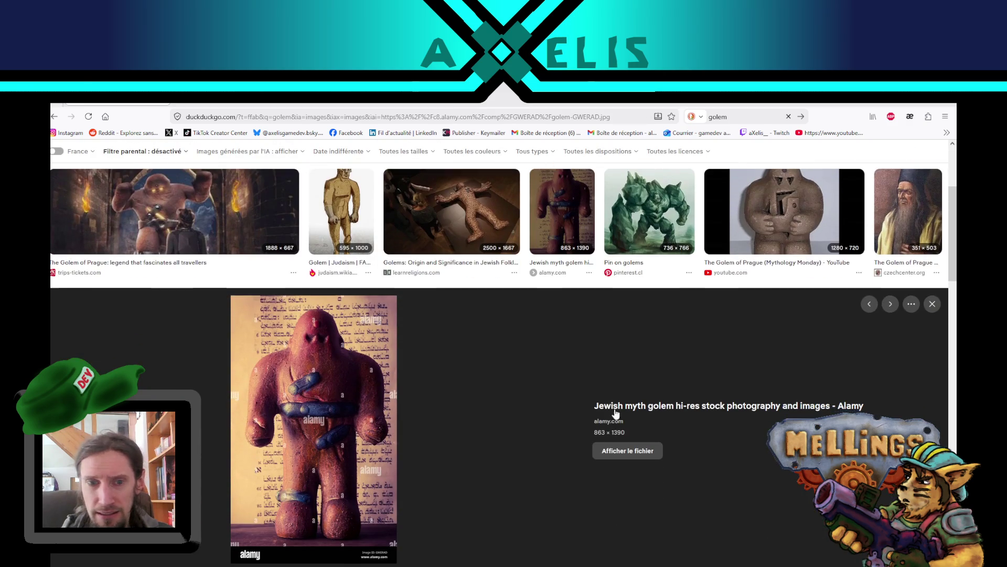
{"action": "scroll", "coordinate": [533, 370], "scroll_direction": "up", "scroll_amount": 2}
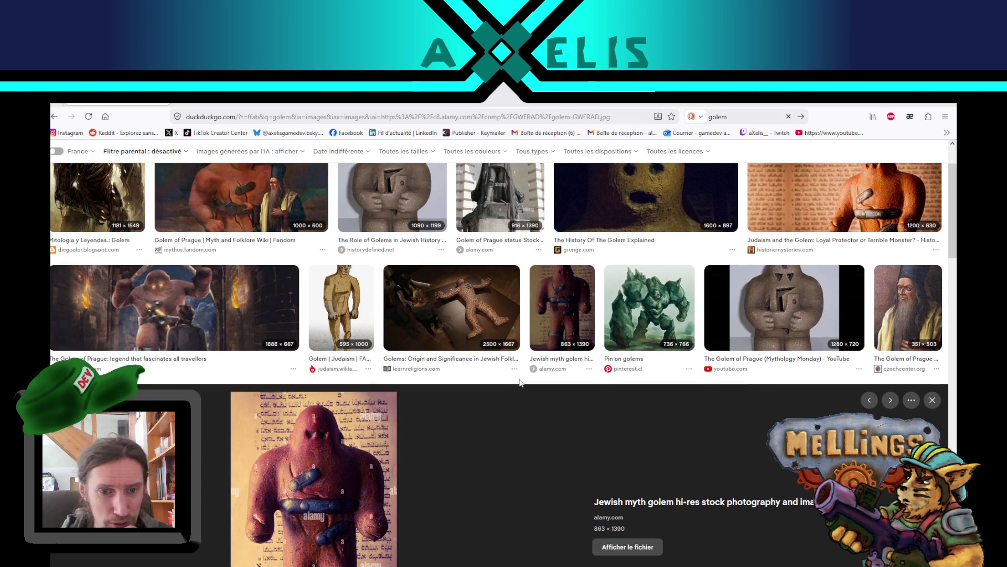
{"action": "scroll", "coordinate": [519, 378], "scroll_direction": "down", "scroll_amount": 2}
{"action": "scroll", "coordinate": [462, 390], "scroll_direction": "up", "scroll_amount": 4}
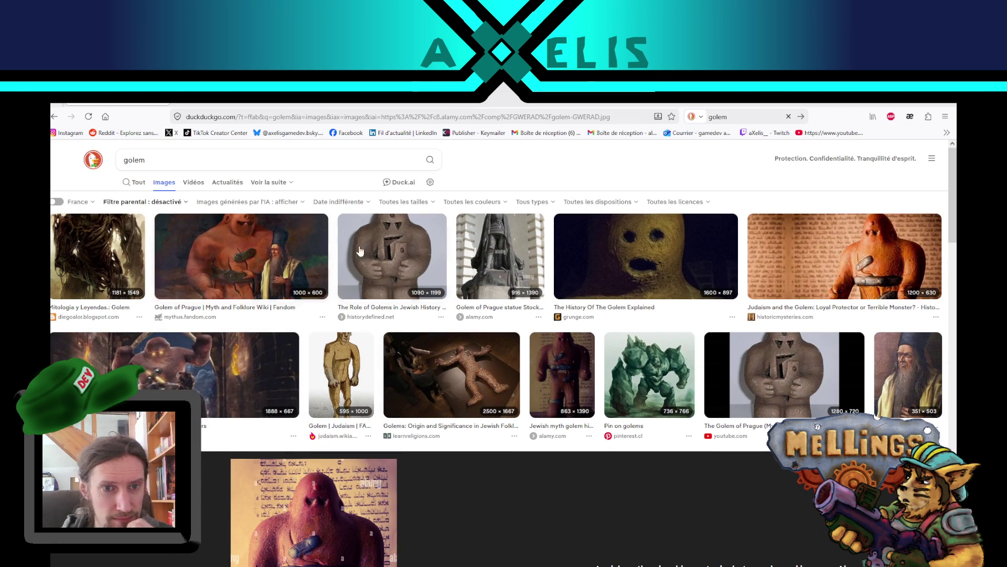
{"action": "left_click", "coordinate": [377, 253]}
{"action": "left_click", "coordinate": [533, 230]}
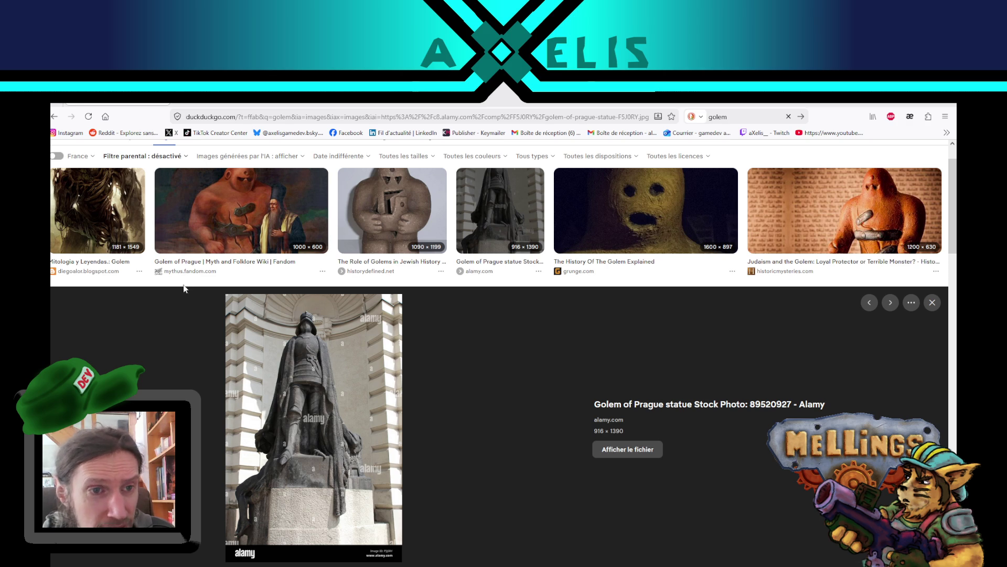
{"action": "scroll", "coordinate": [613, 351], "scroll_direction": "up", "scroll_amount": 2}
{"action": "left_click", "coordinate": [823, 258]}
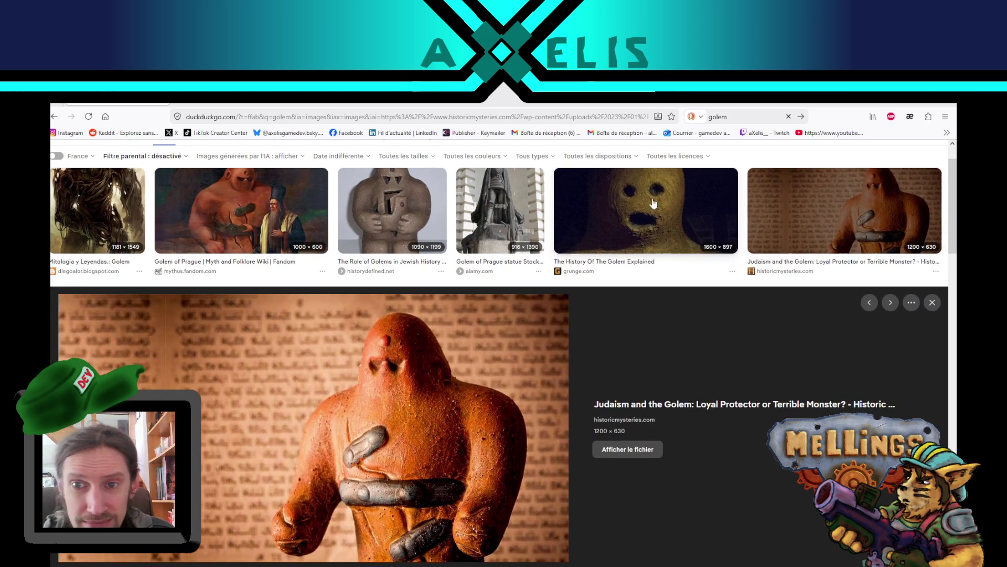
{"action": "left_click", "coordinate": [710, 188]}
Preview the Mitologia, flickr golem figurine and '36 Days of Judaic Myth' images
{"action": "scroll", "coordinate": [502, 427], "scroll_direction": "down", "scroll_amount": 2}
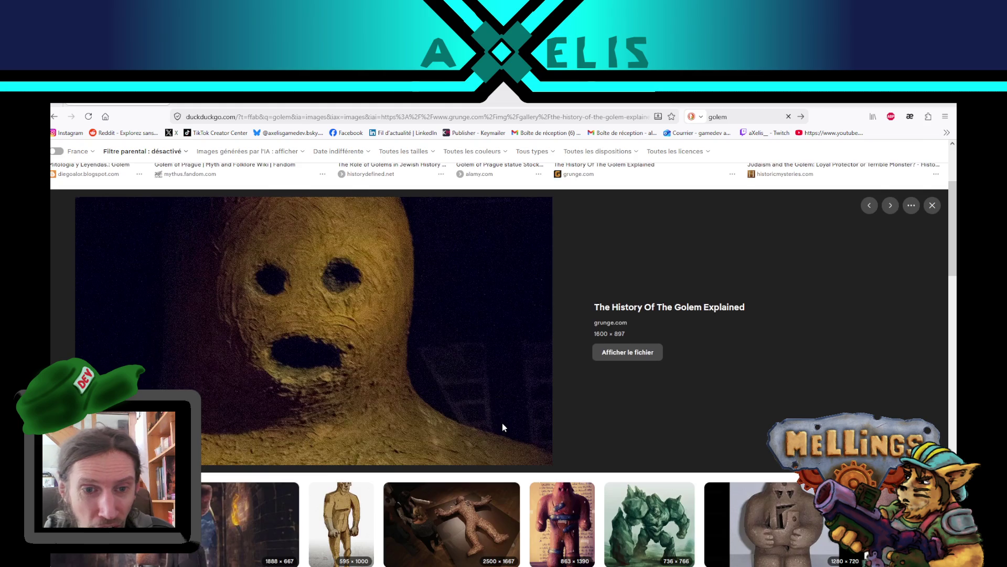
{"action": "scroll", "coordinate": [503, 427], "scroll_direction": "up", "scroll_amount": 3}
{"action": "left_click", "coordinate": [99, 251]}
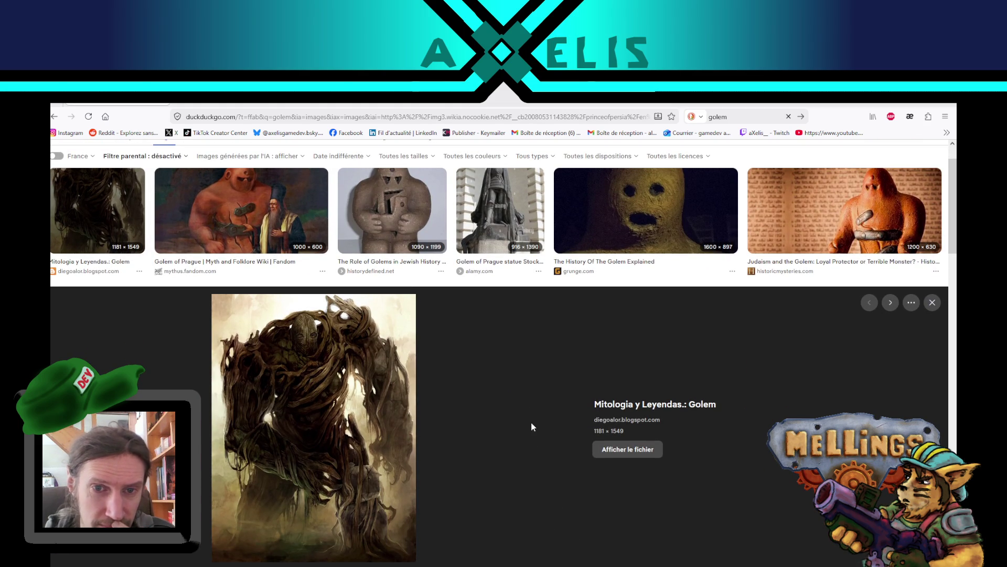
{"action": "scroll", "coordinate": [519, 393], "scroll_direction": "down", "scroll_amount": 5}
{"action": "scroll", "coordinate": [607, 400], "scroll_direction": "down", "scroll_amount": 3}
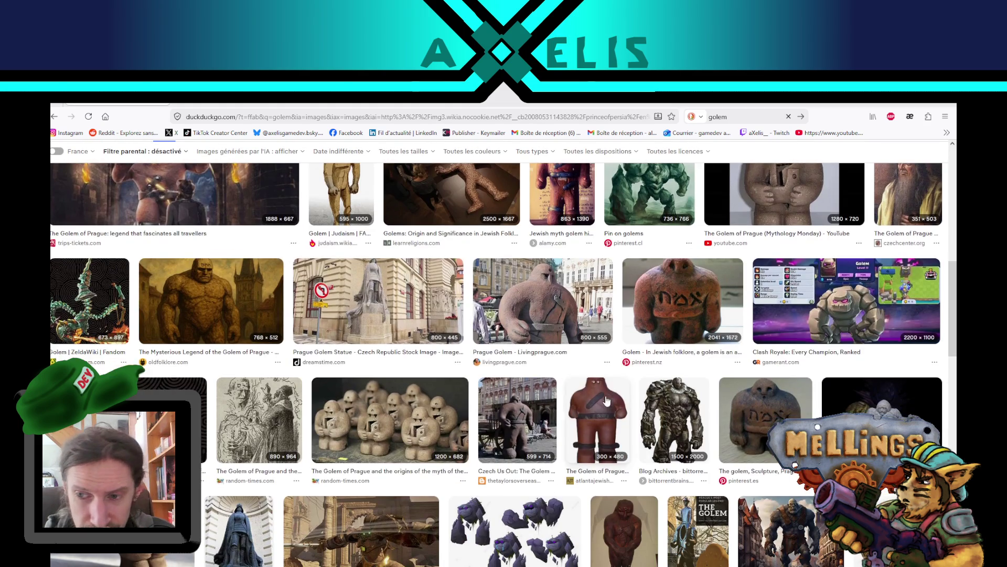
{"action": "scroll", "coordinate": [735, 315], "scroll_direction": "down", "scroll_amount": 2}
{"action": "left_click", "coordinate": [867, 276]}
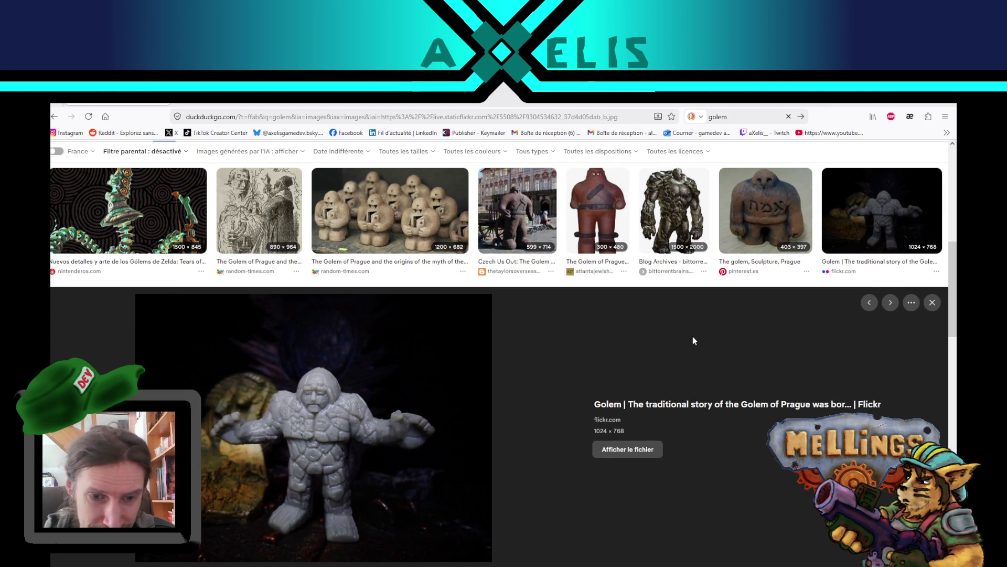
{"action": "scroll", "coordinate": [693, 339], "scroll_direction": "down", "scroll_amount": 1}
{"action": "scroll", "coordinate": [546, 372], "scroll_direction": "down", "scroll_amount": 4}
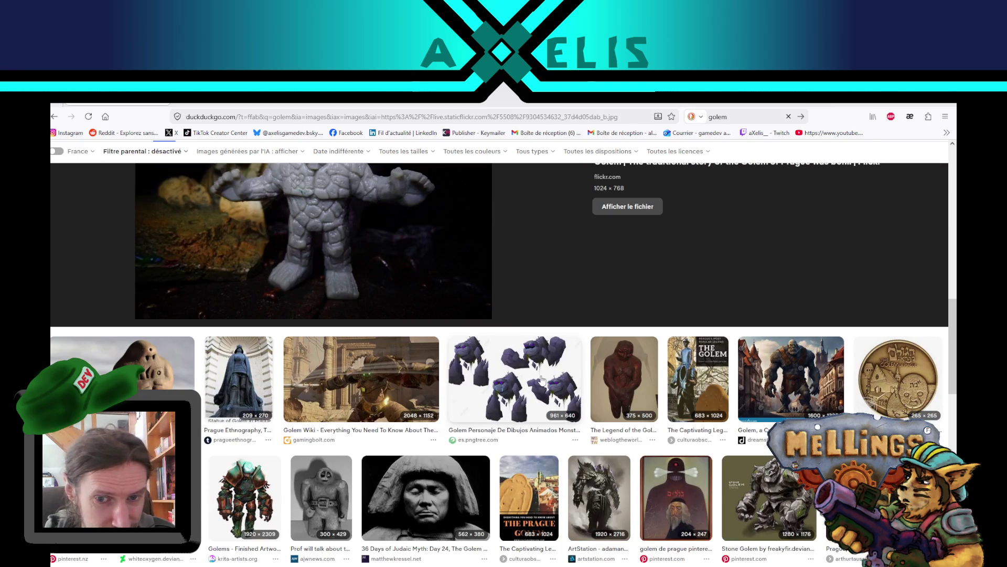
{"action": "left_click", "coordinate": [435, 507]}
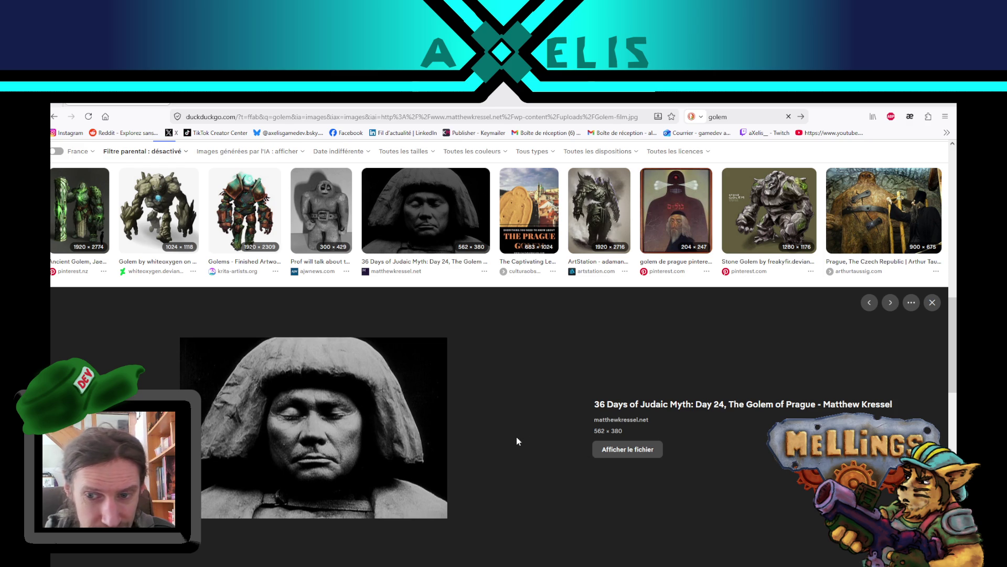
Preview the Krita Artists, whiteoxygen, Ancient Golem, freakyfir and ArtStation adamantine golem artworks
{"action": "left_click", "coordinate": [321, 209]}
{"action": "left_click", "coordinate": [244, 199]}
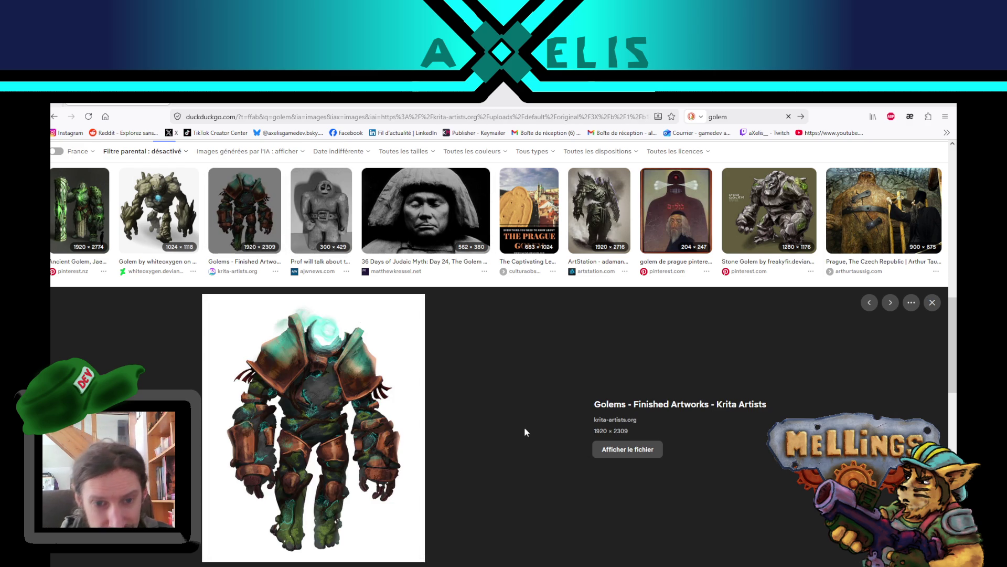
{"action": "left_click", "coordinate": [160, 221]}
{"action": "left_click", "coordinate": [75, 197]}
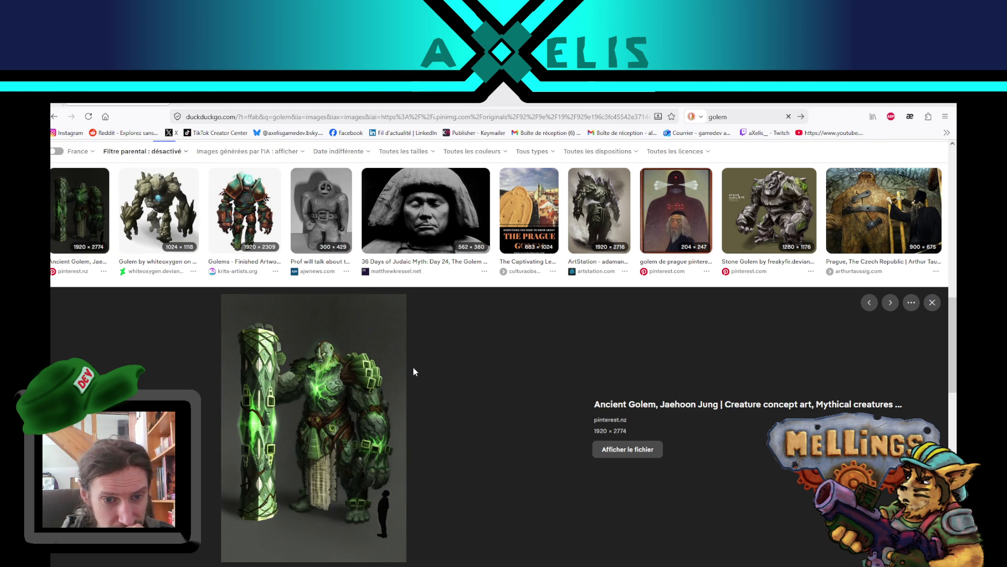
{"action": "left_click", "coordinate": [771, 196]}
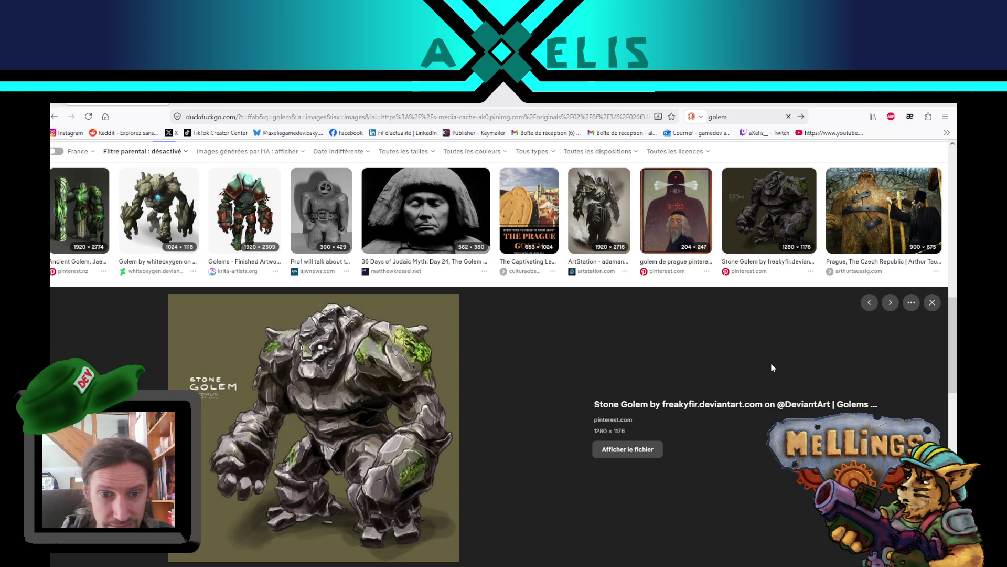
{"action": "left_click", "coordinate": [597, 211]}
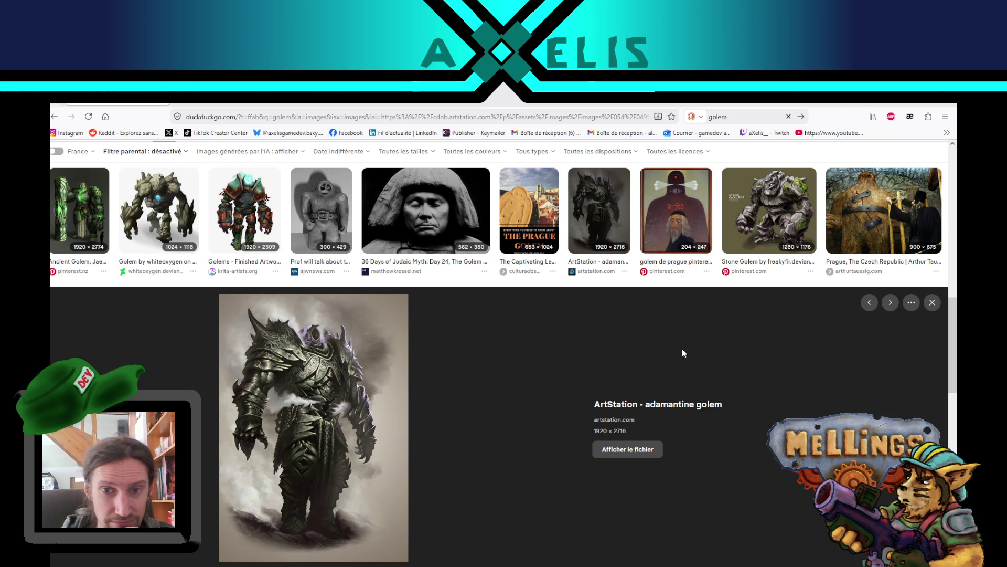
Preview more Prague golem images, ending on symbolsage.com's Prague Golem clay figurines photo
{"action": "left_click", "coordinate": [677, 210]}
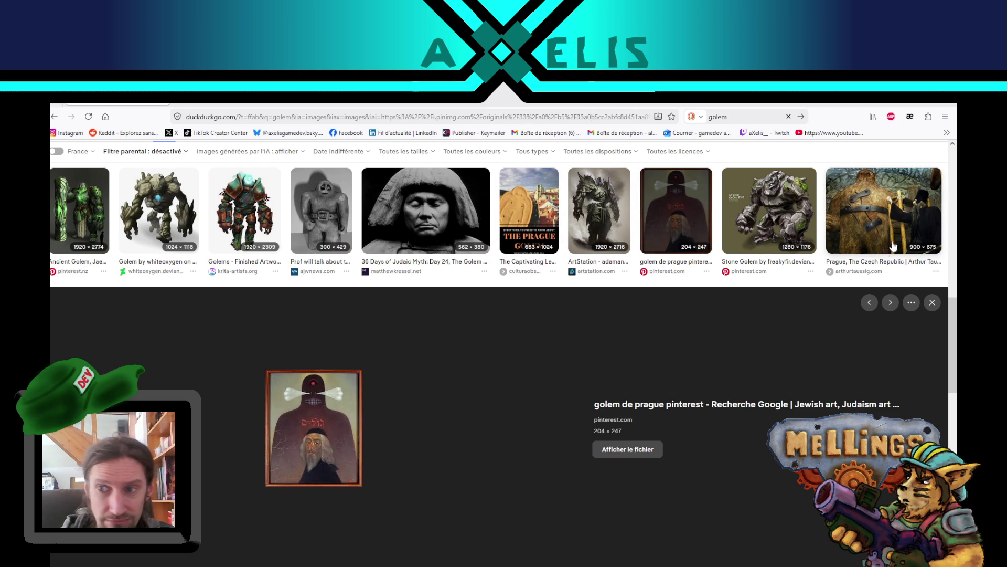
{"action": "left_click", "coordinate": [894, 254]}
{"action": "scroll", "coordinate": [424, 333], "scroll_direction": "down", "scroll_amount": 2}
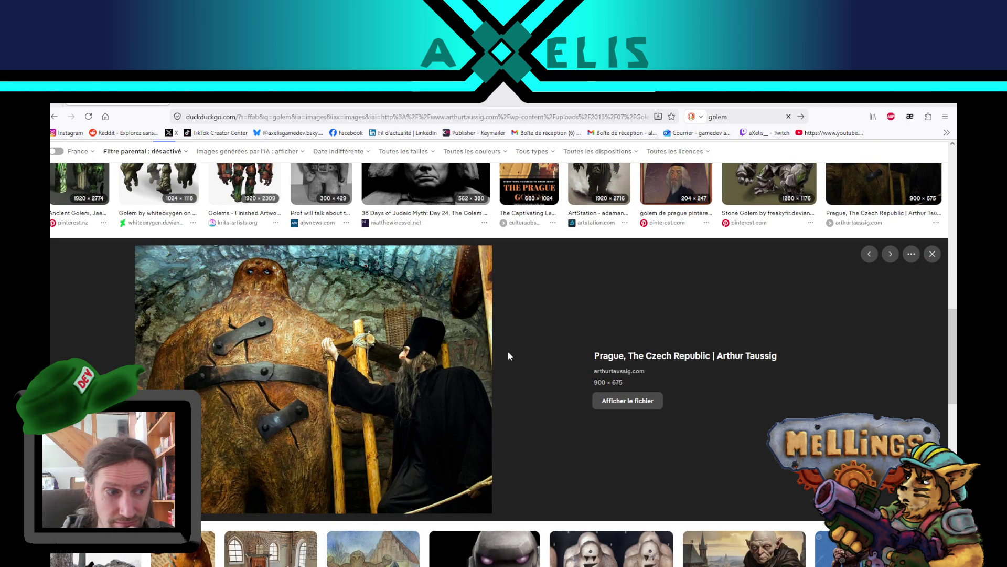
{"action": "scroll", "coordinate": [508, 356], "scroll_direction": "down", "scroll_amount": 5}
{"action": "left_click", "coordinate": [183, 330]}
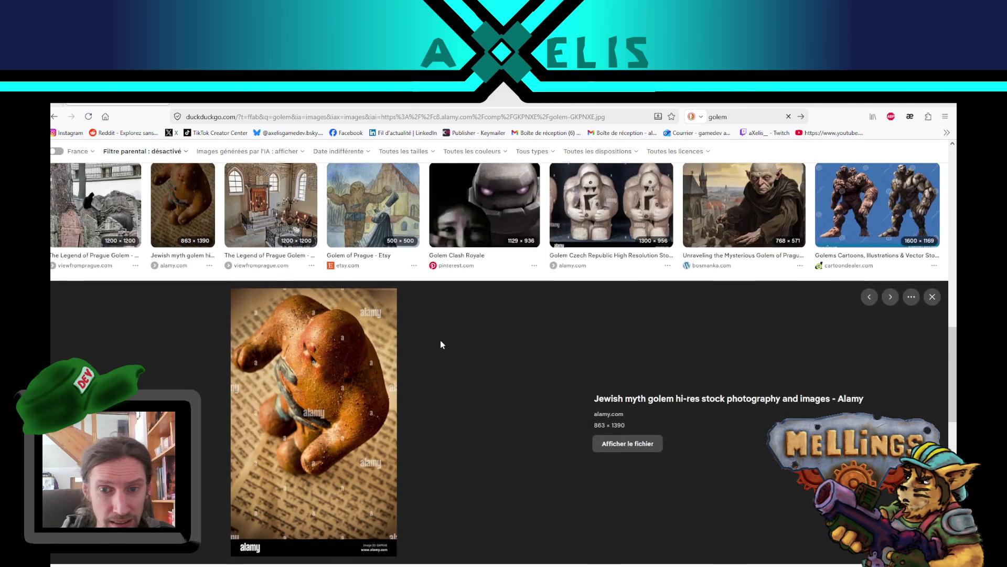
{"action": "scroll", "coordinate": [440, 343], "scroll_direction": "down", "scroll_amount": 5}
{"action": "left_click", "coordinate": [594, 377]}
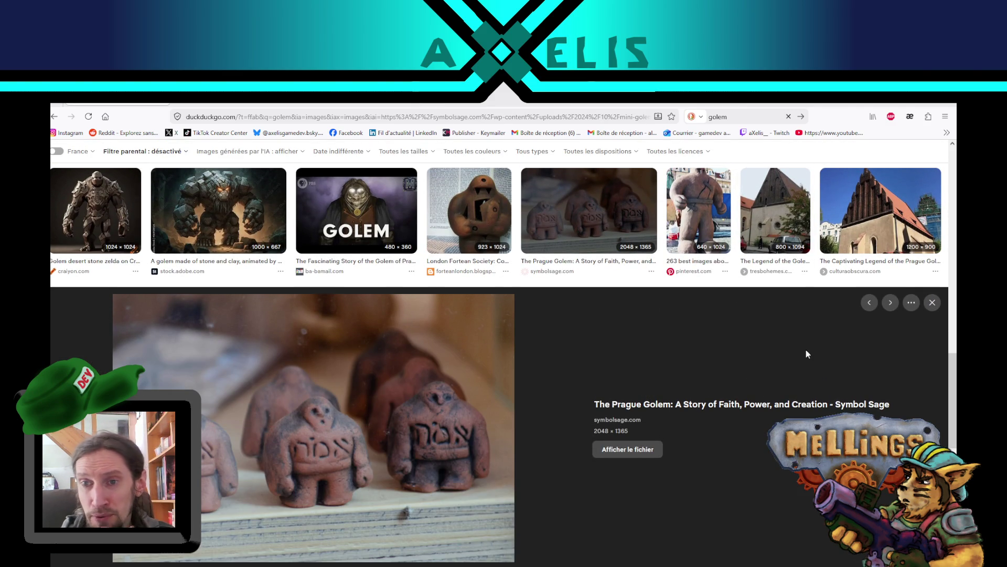
Preview the Diablo 4, Folklore Files, Myths & Legends and Golem of Prague images, then return to Notepad
{"action": "scroll", "coordinate": [505, 347], "scroll_direction": "down", "scroll_amount": 5}
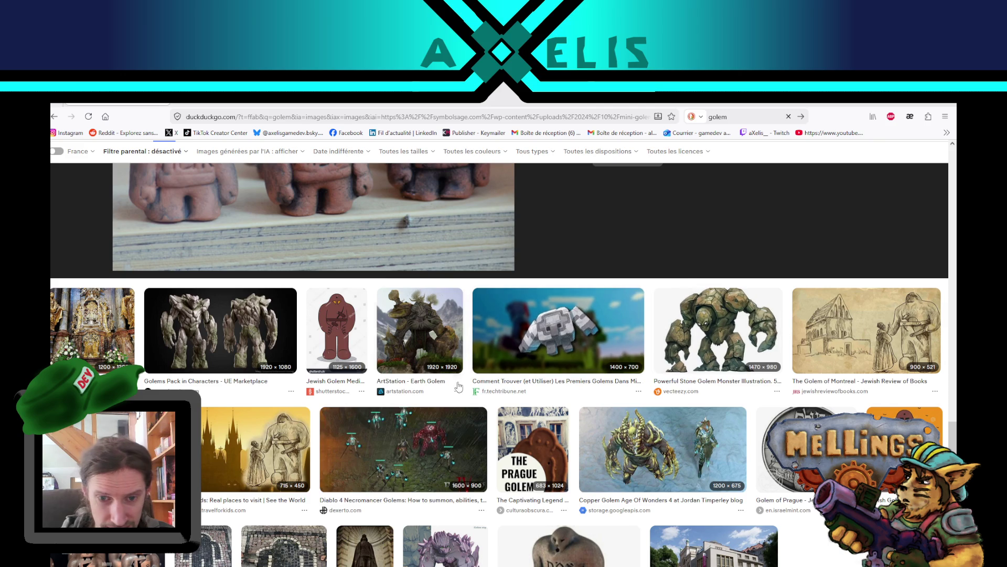
{"action": "left_click", "coordinate": [457, 431]}
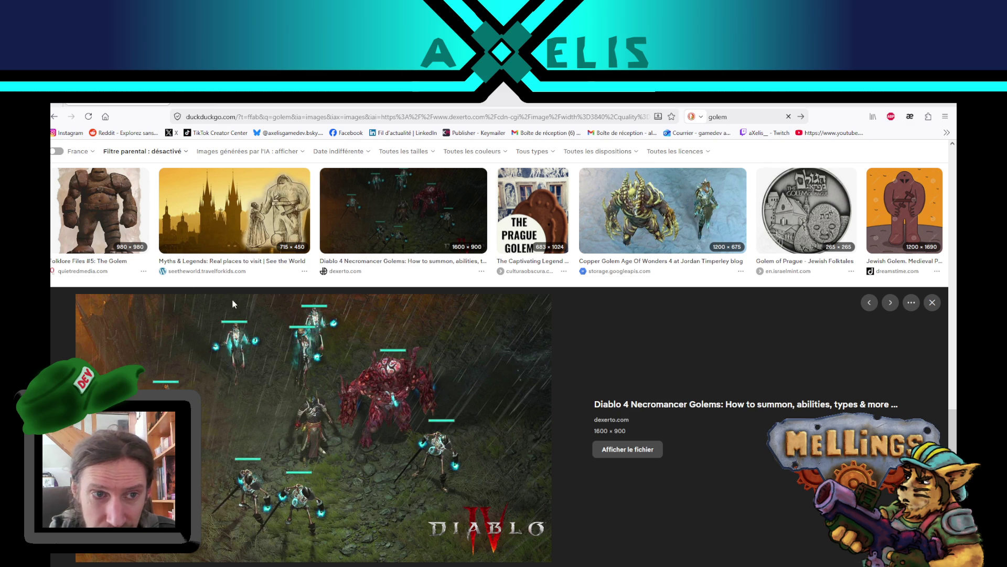
{"action": "left_click", "coordinate": [100, 210]}
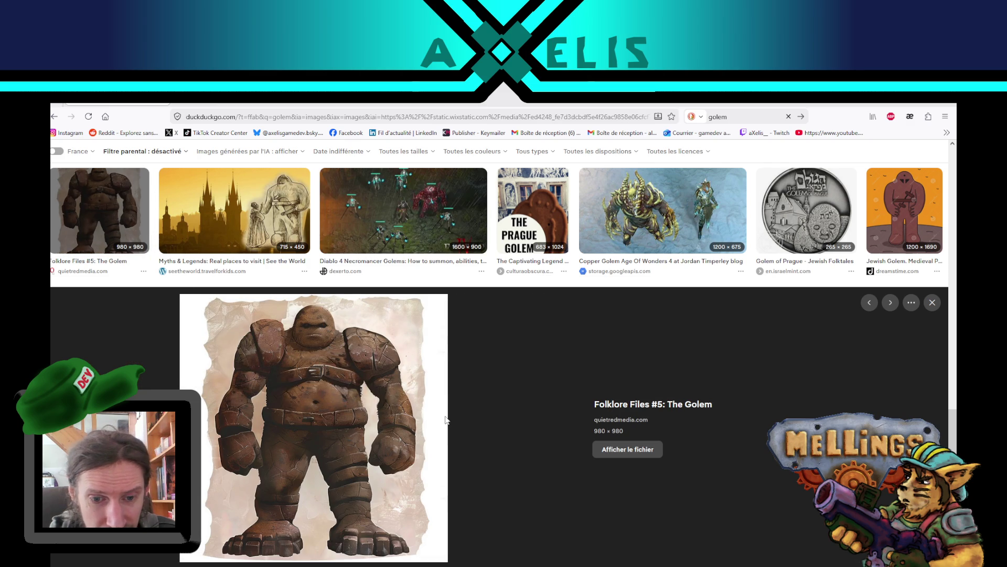
{"action": "scroll", "coordinate": [399, 420], "scroll_direction": "up", "scroll_amount": 3}
{"action": "left_click", "coordinate": [255, 318]}
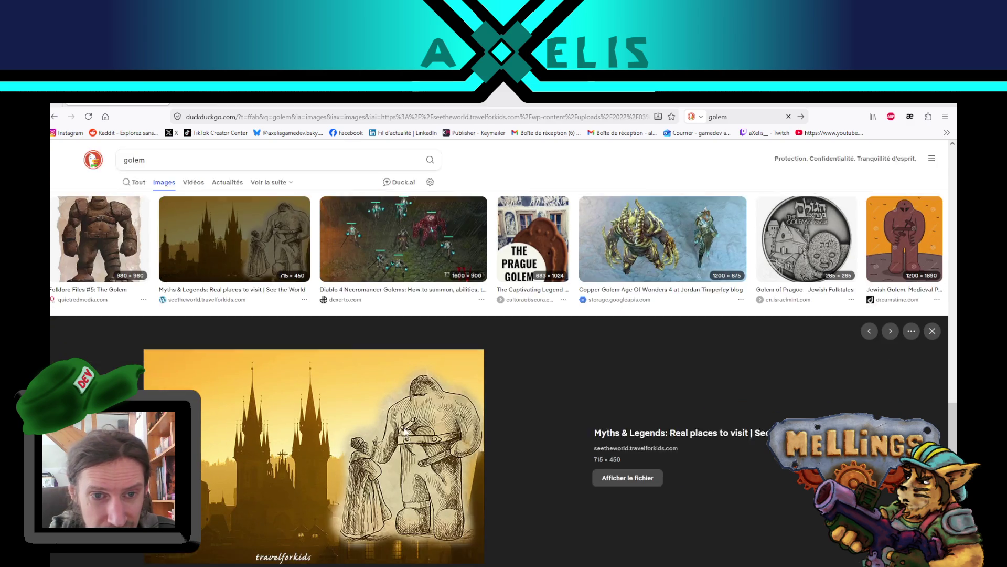
{"action": "scroll", "coordinate": [476, 369], "scroll_direction": "up", "scroll_amount": 10}
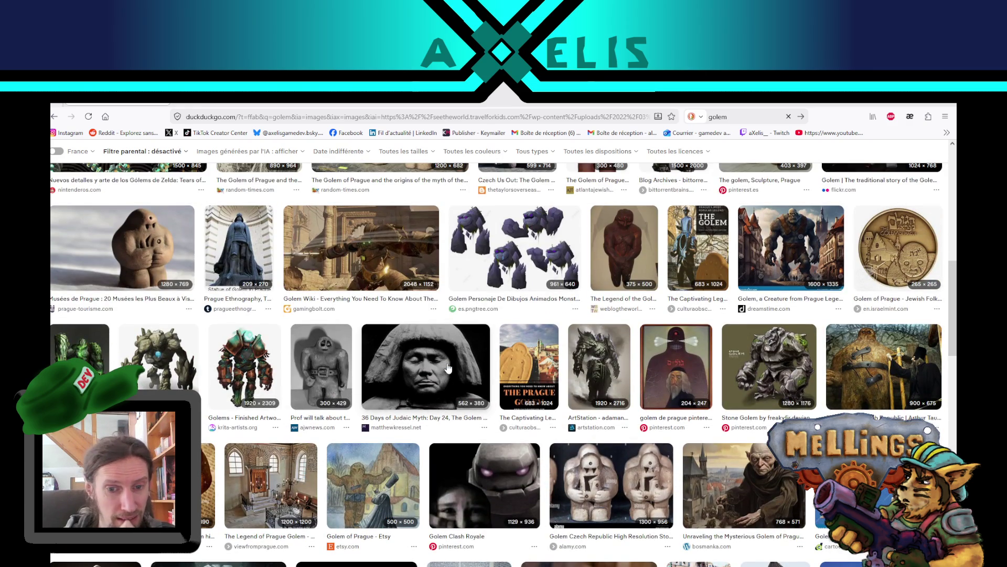
{"action": "left_click", "coordinate": [374, 456]}
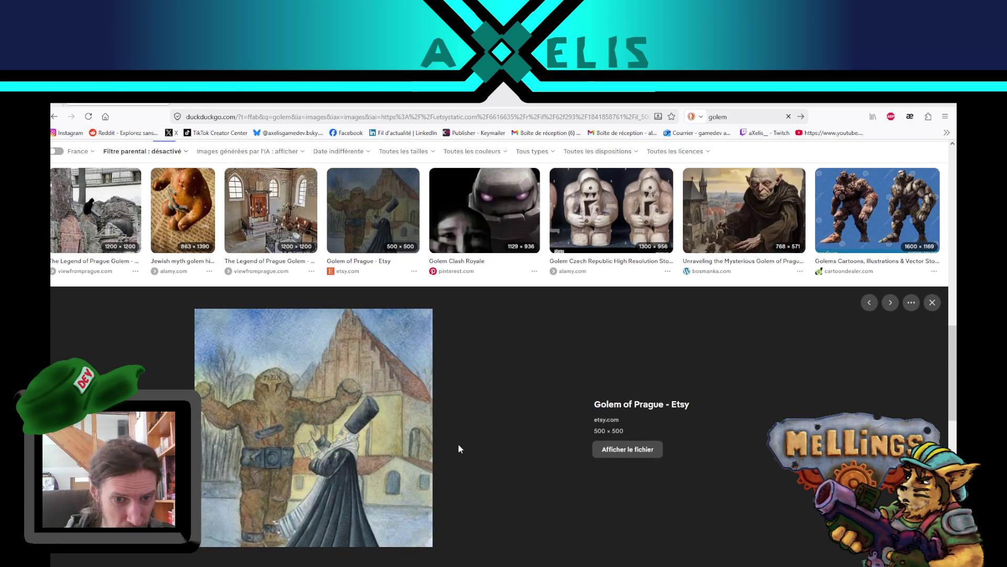
{"action": "key", "text": "alt+Tab"}
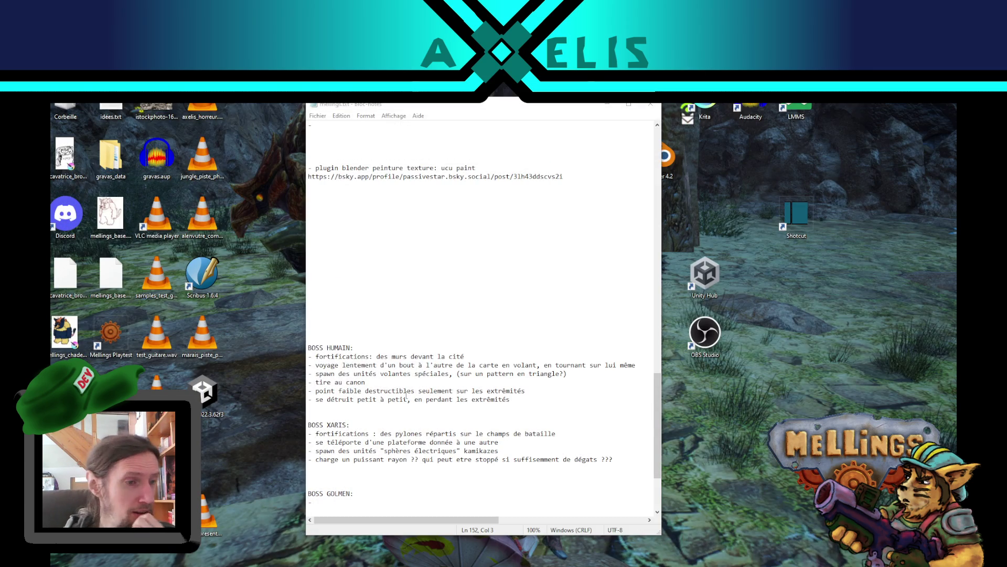
Scroll mellings.txt to the empty BOSS GOLMEN bullet, then switch to Unity
{"action": "scroll", "coordinate": [436, 408], "scroll_direction": "down", "scroll_amount": 3}
{"action": "left_click", "coordinate": [339, 433]}
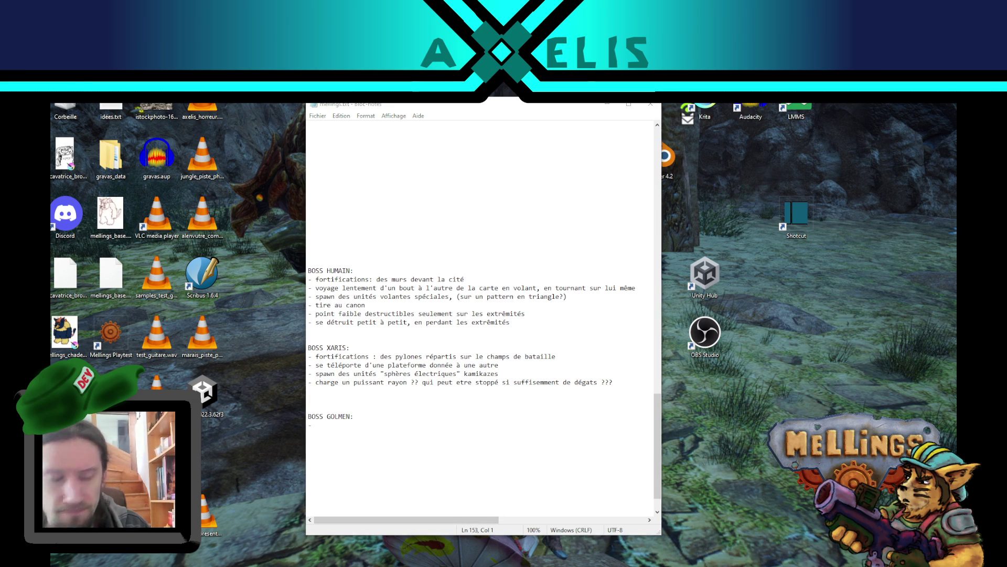
{"action": "key", "text": "alt+Tab"}
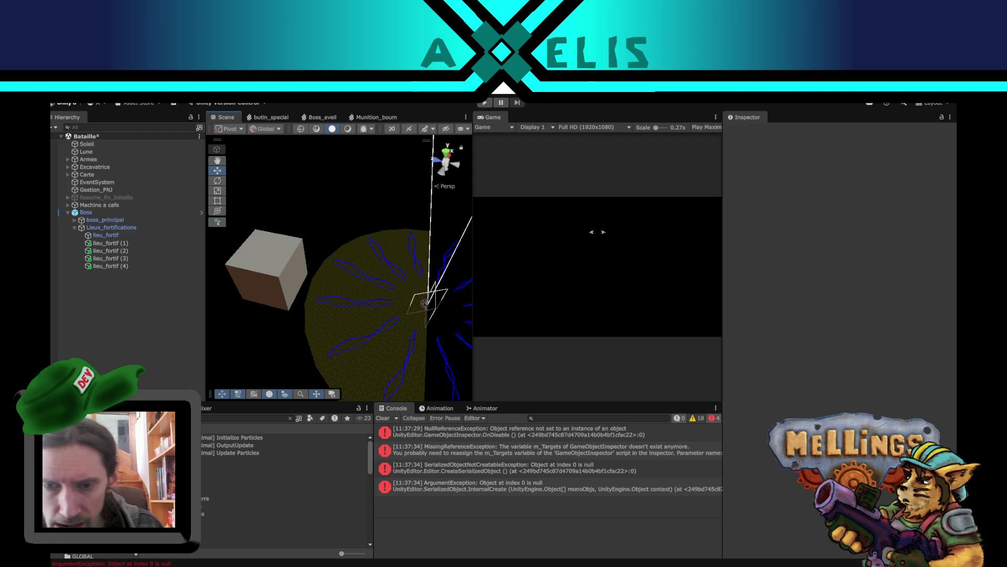
Clear the Console, check lieu_fortif (1) and (3) in the Hierarchy, then return to Notepad
{"action": "left_click", "coordinate": [384, 419]}
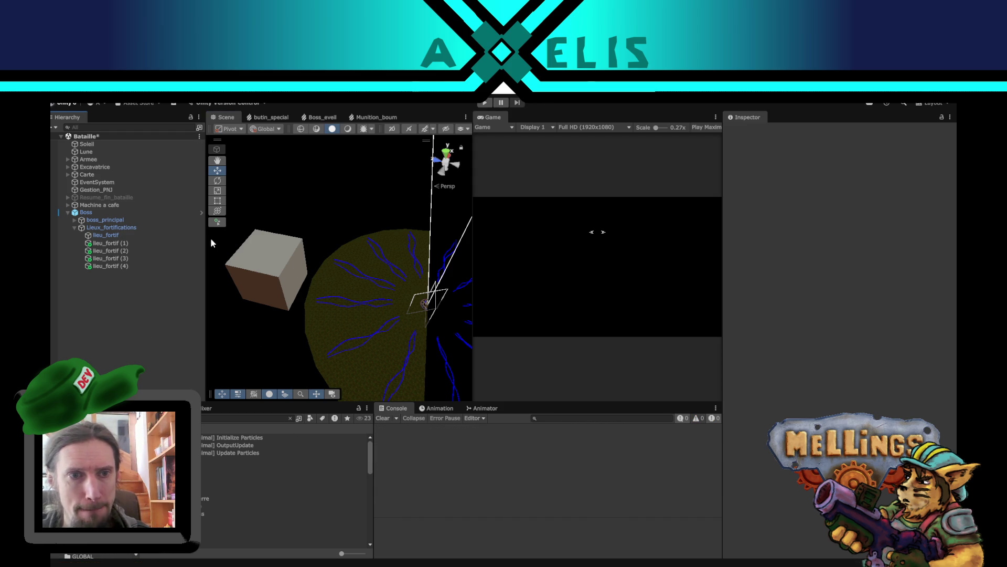
{"action": "left_click", "coordinate": [135, 243]}
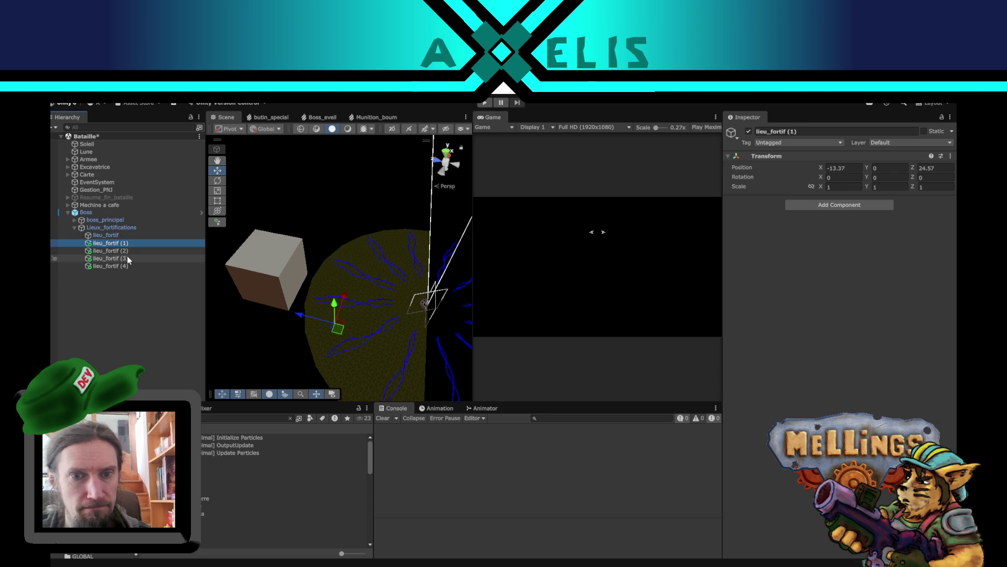
{"action": "left_click", "coordinate": [127, 258]}
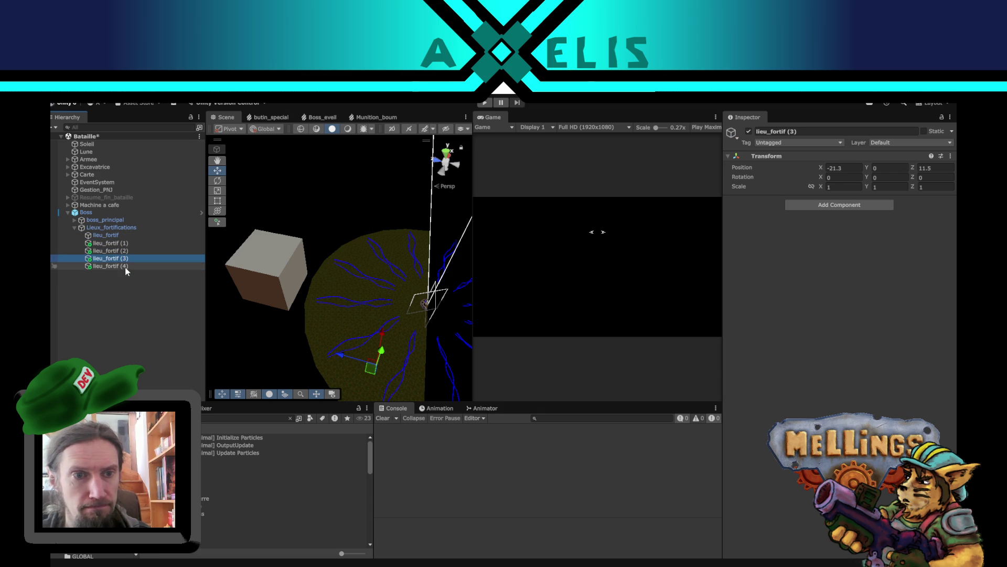
{"action": "left_click", "coordinate": [121, 286]}
{"action": "left_click", "coordinate": [524, 551]}
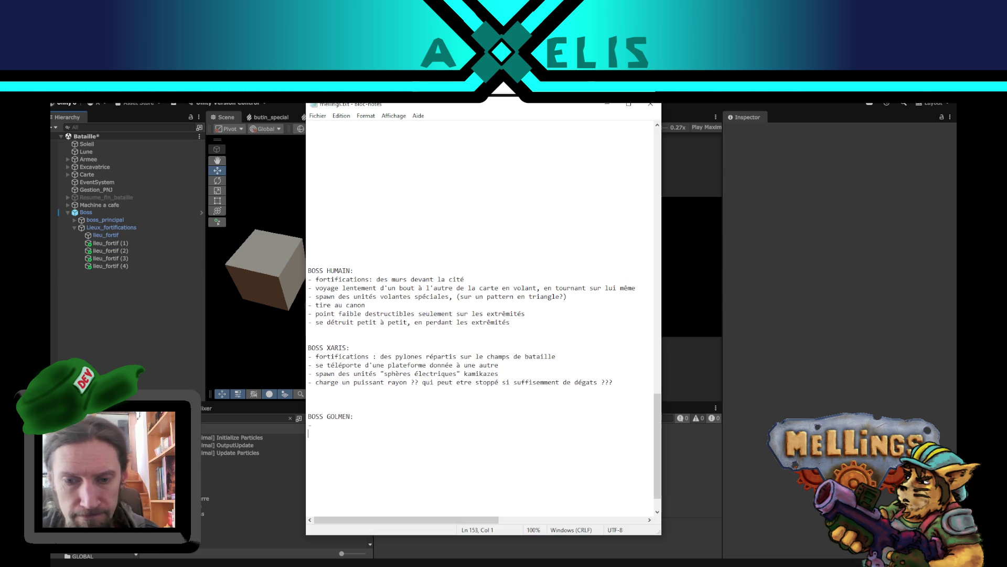
Write 'lent mais très solide et peu d'endroits' after BOSS HUMAIN and add a line below the weak-points bullet
{"action": "left_click", "coordinate": [375, 272]}
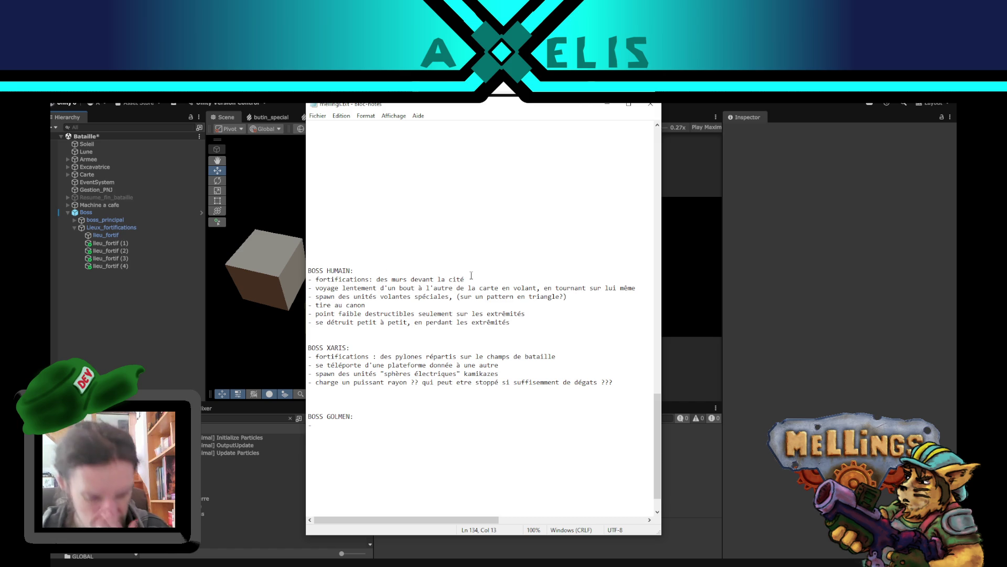
{"action": "type", "text": " lent"}
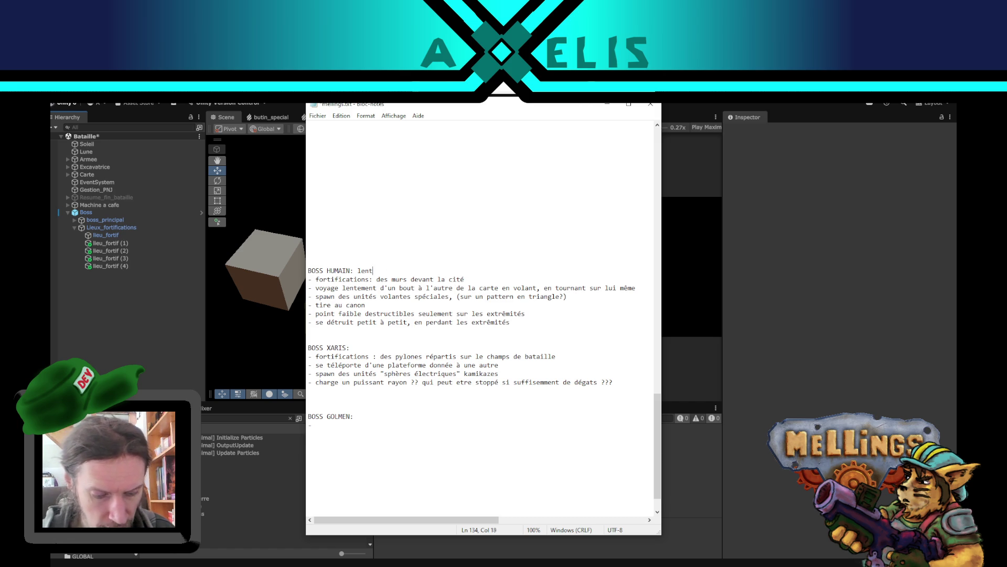
{"action": "type", "text": " mais très solide"}
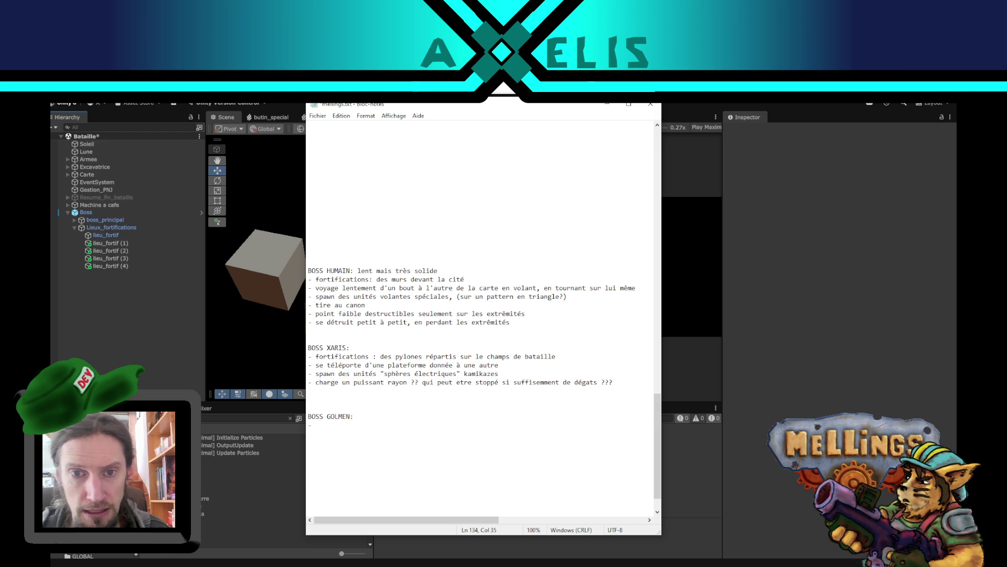
{"action": "type", "text": " et peu de "}
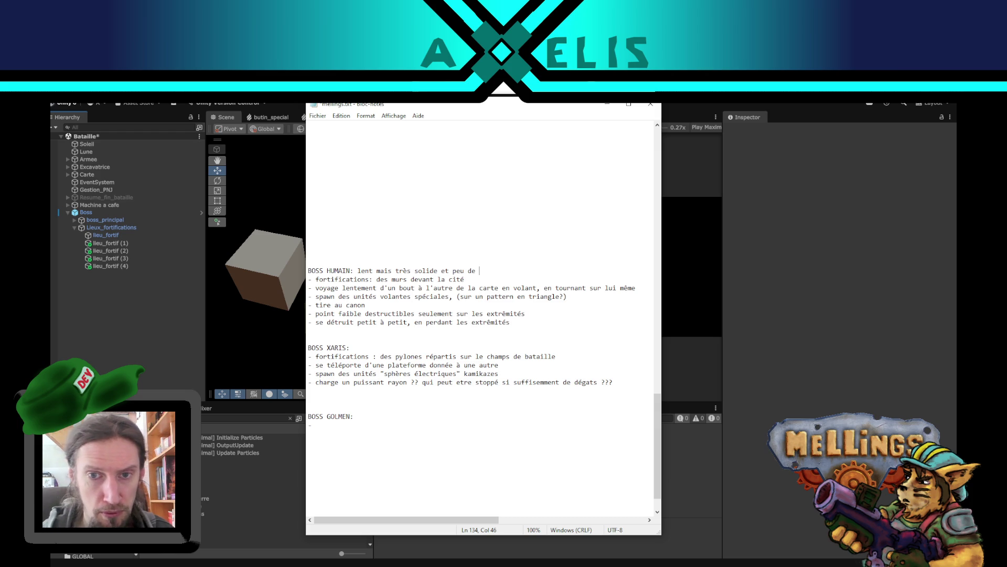
{"action": "type", "text": "lieu"}
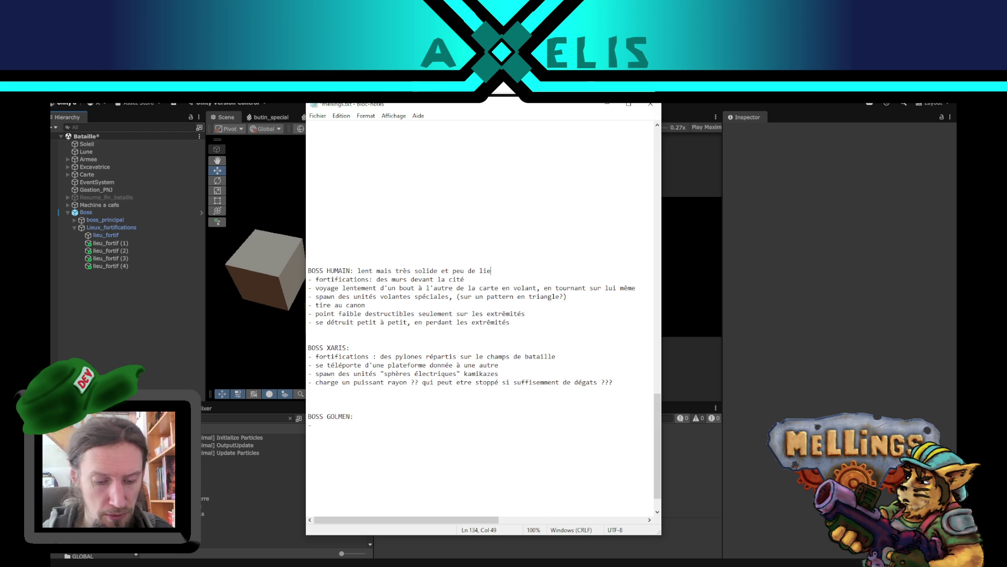
{"action": "key", "text": "BackSpace"}
{"action": "key", "text": "BackSpace"}
{"action": "key", "text": "BackSpace"}
{"action": "type", "text": "'endroits"}
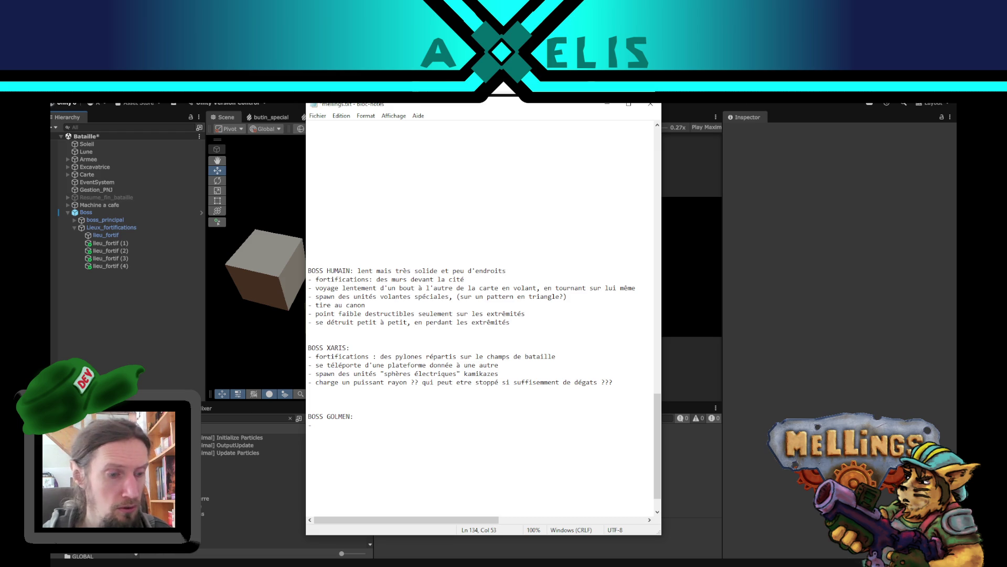
{"action": "left_click", "coordinate": [540, 314]}
{"action": "key", "text": "Return"}
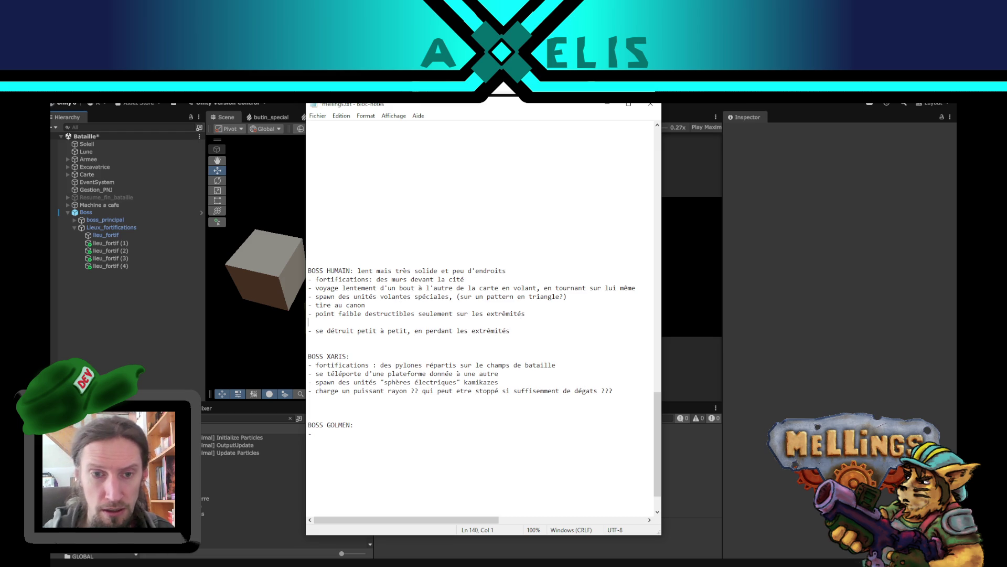
Type the bullet 'une fois toutes les extrêmités détruites, le coeur de la cité devient sensible'
{"action": "type", "text": "-une fois tous "}
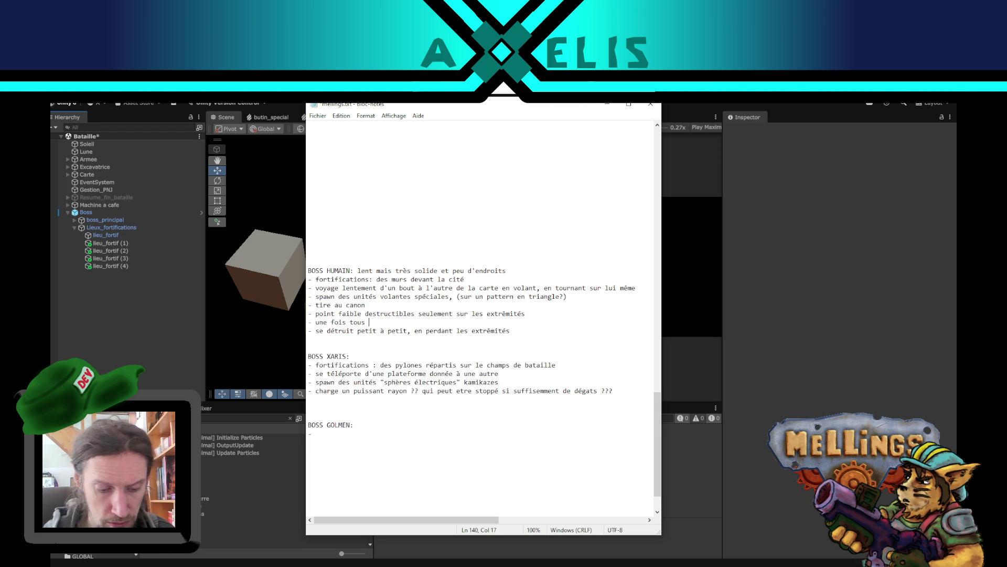
{"action": "type", "text": "les "}
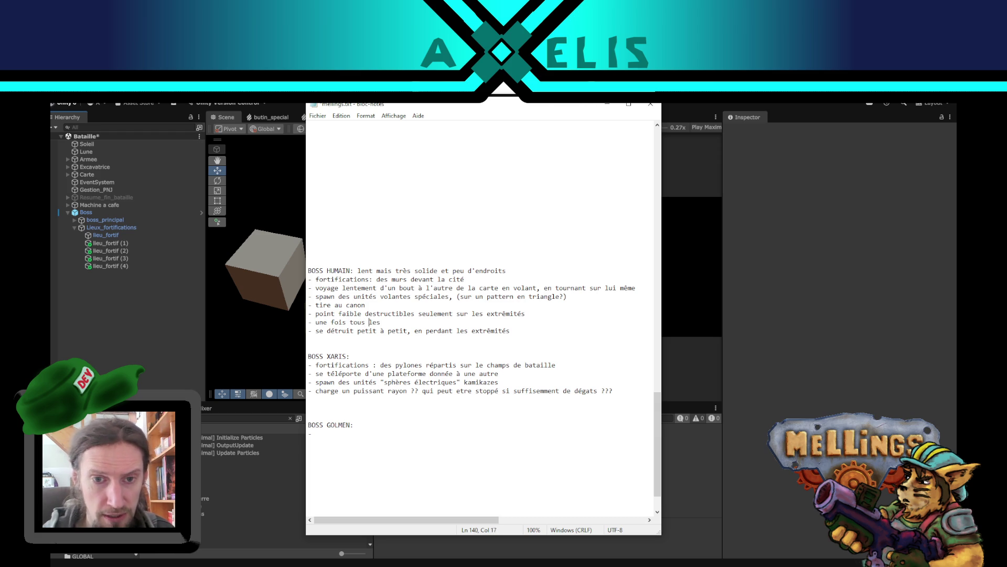
{"action": "type", "text": "te"}
{"action": "type", "text": "ex"}
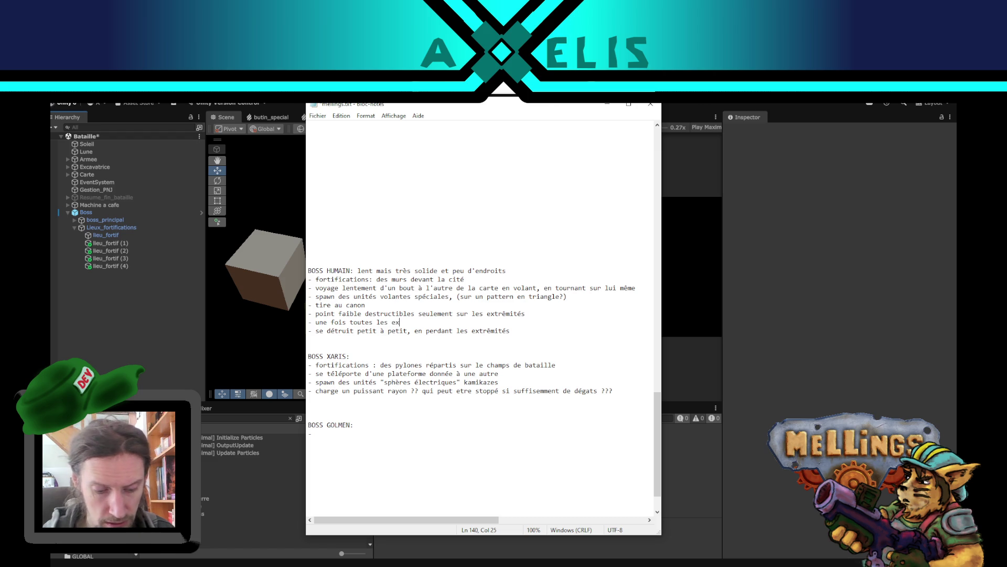
{"action": "type", "text": "trêmit"}
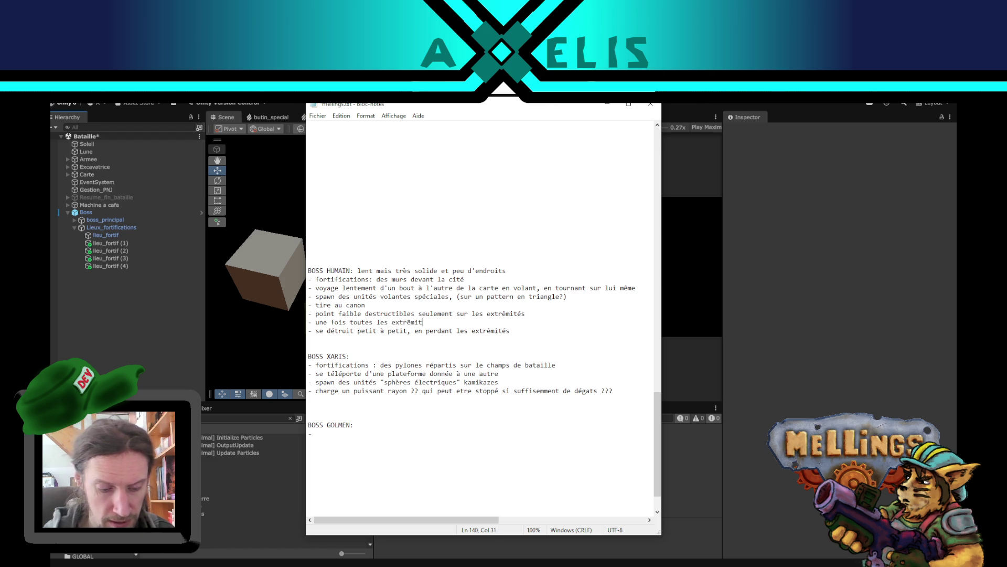
{"action": "type", "text": "és détruite"}
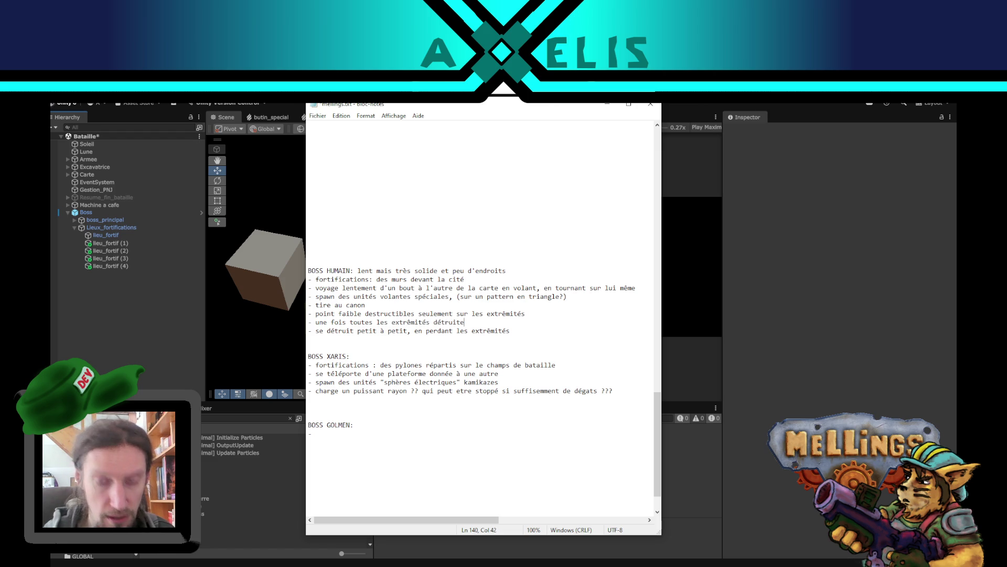
{"action": "type", "text": "s, le coeur"}
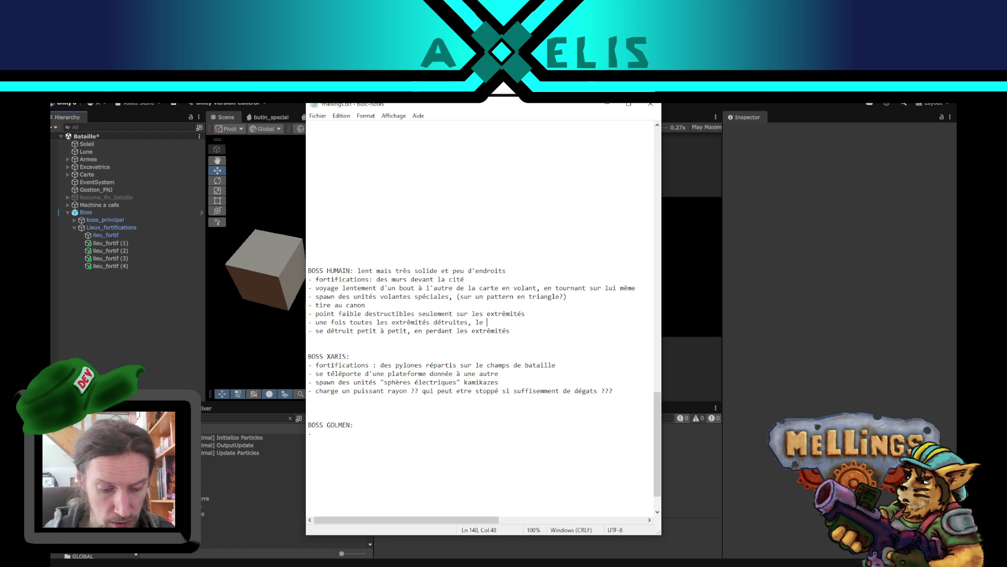
{"action": "type", "text": " de la"}
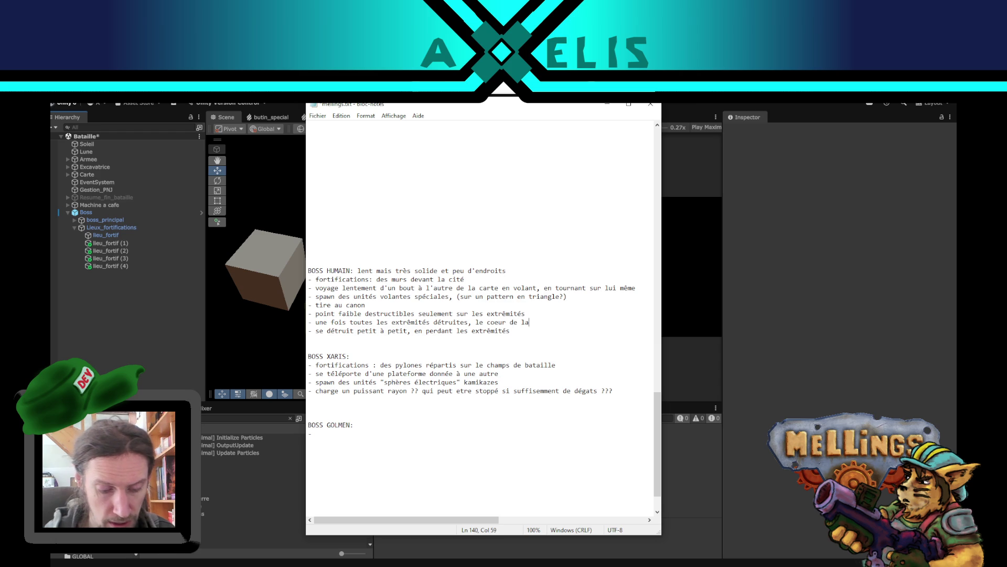
{"action": "type", "text": " cité devient"}
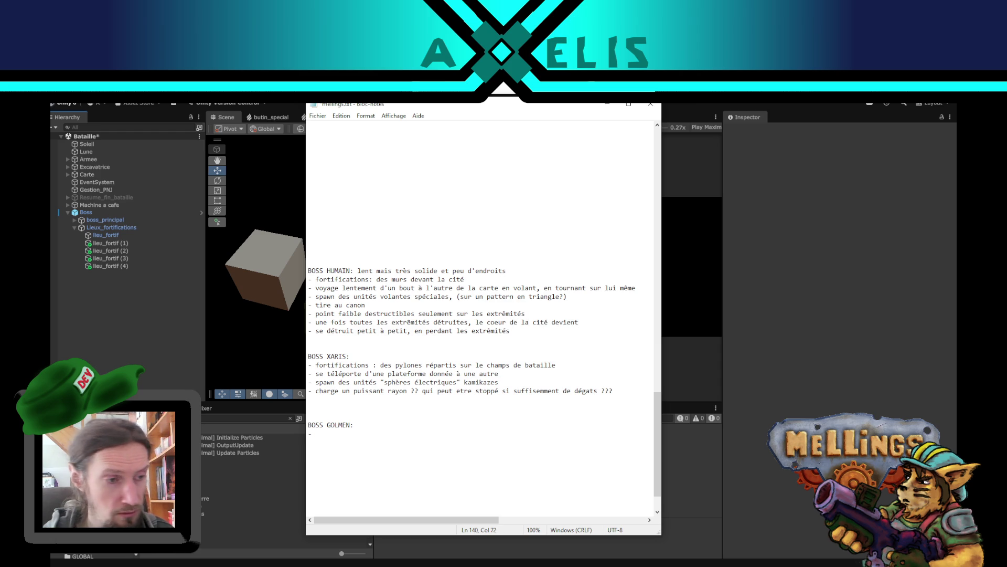
{"action": "type", "text": " sensible"}
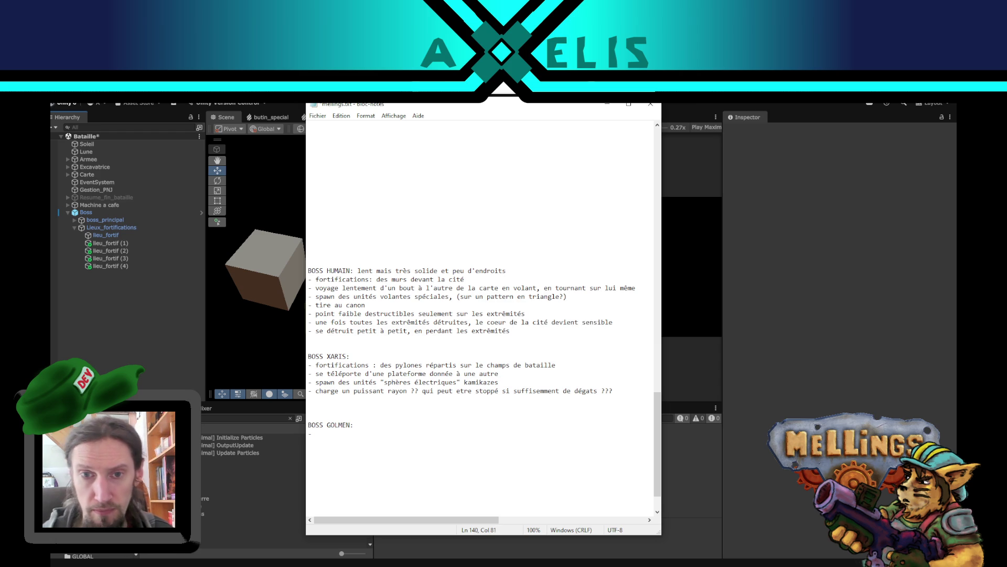
Append 'où tirer' to the BOSS HUMAIN line and save the notes
{"action": "key", "text": "Up"}
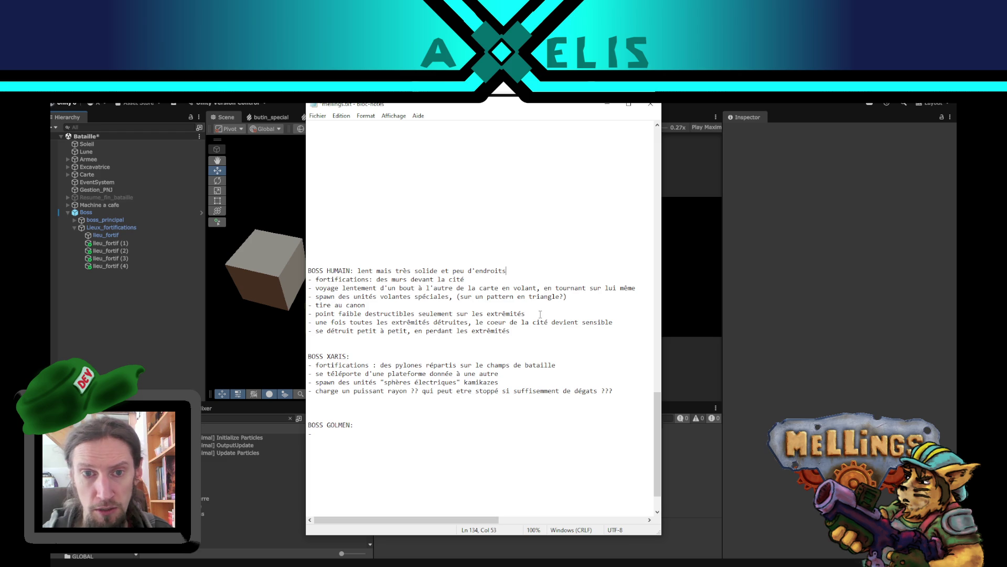
{"action": "type", "text": " où tirer"}
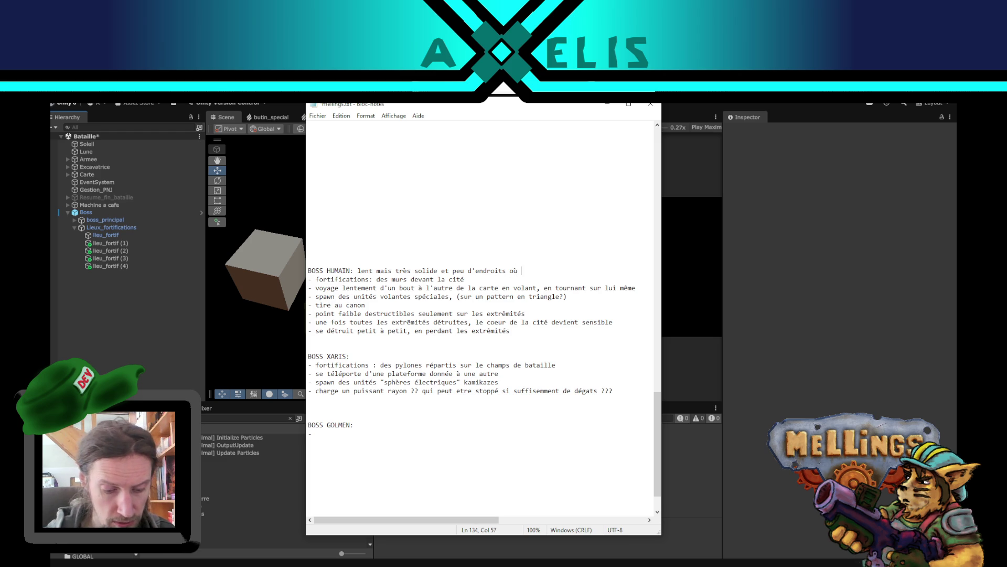
{"action": "key", "text": "ctrl+s"}
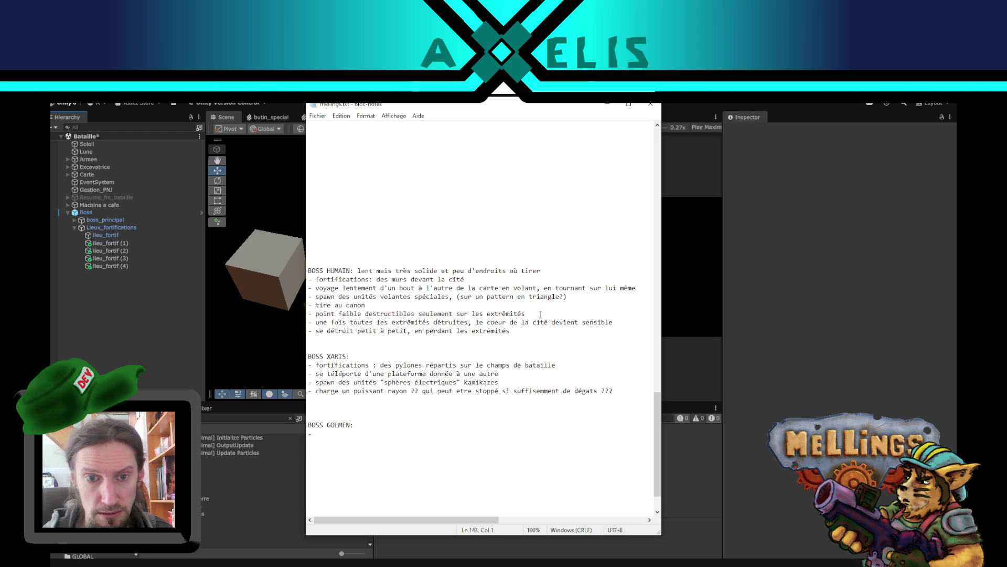
Describe BOSS XARIS as 'très rapide mais peu solide' and save
{"action": "type", "text": "t"}
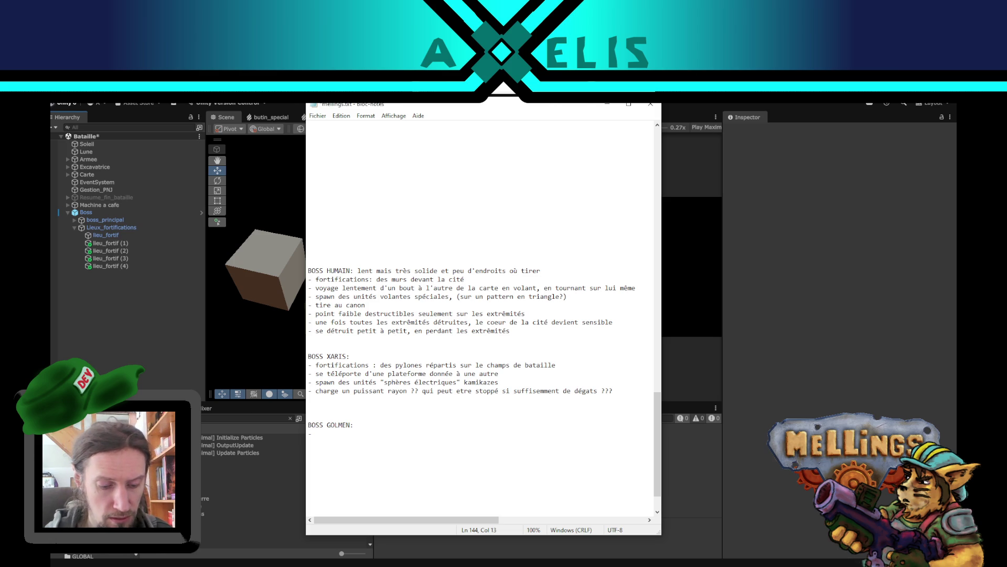
{"action": "type", "text": "rès rapide"}
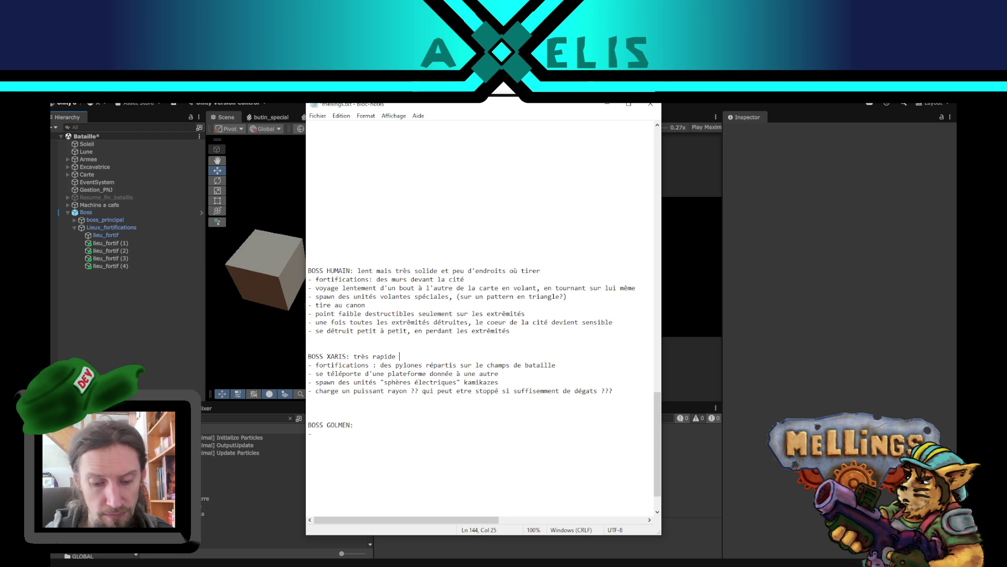
{"action": "type", "text": "ma"}
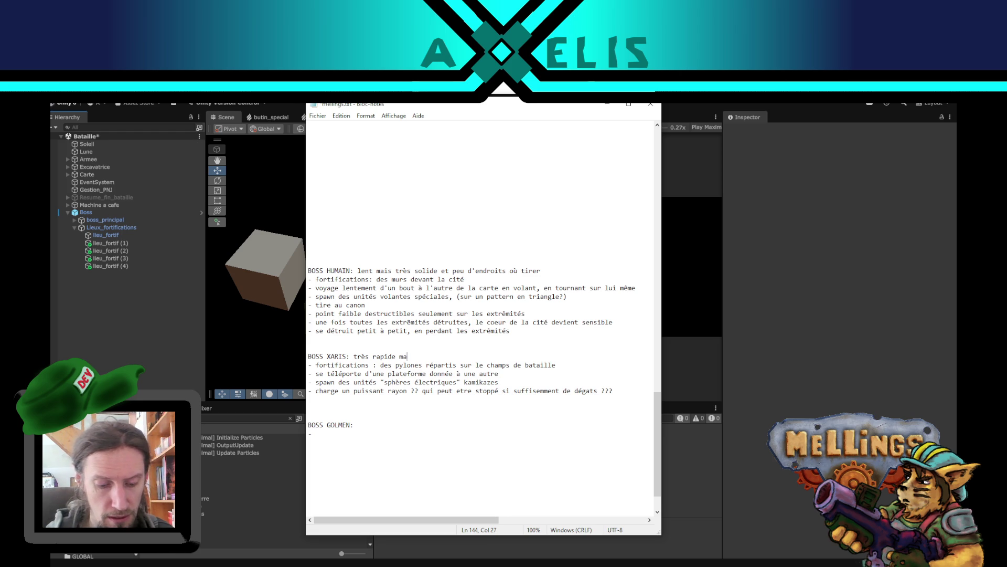
{"action": "type", "text": "is peu solide"}
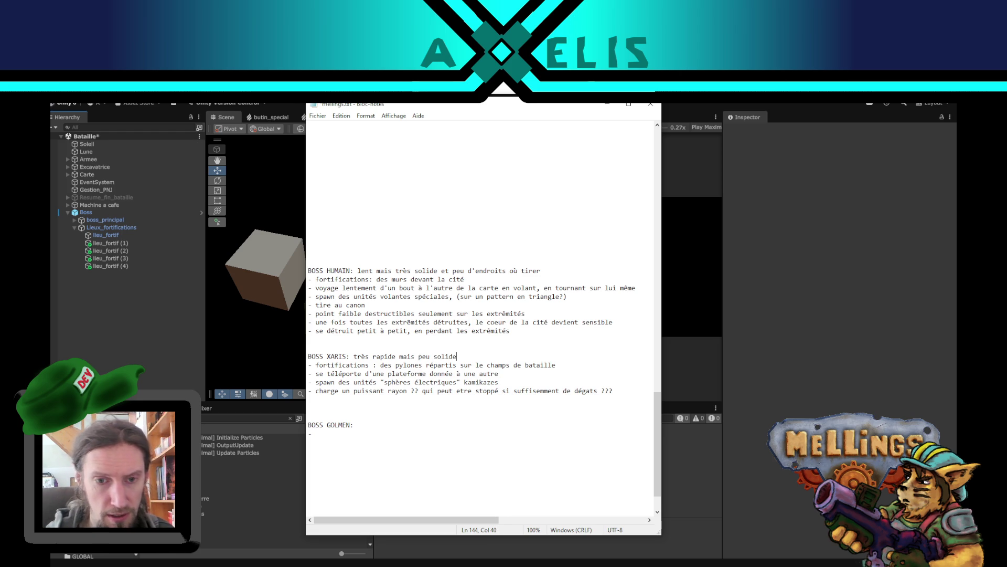
{"action": "key", "text": "ctrl+s"}
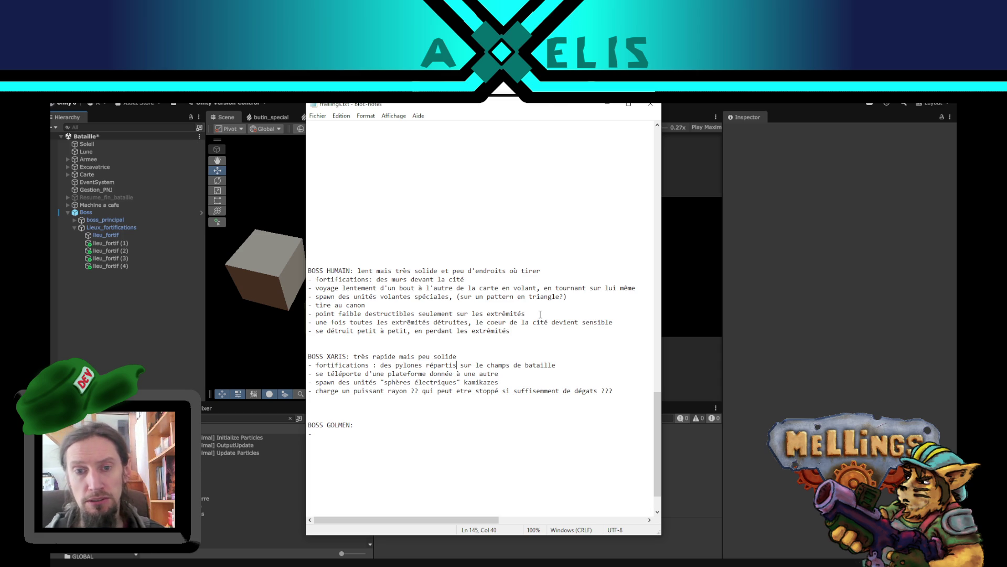
{"action": "key", "text": "shift+Down"}
{"action": "key", "text": "shift+Down"}
{"action": "key", "text": "shift+Down"}
{"action": "key", "text": "Left"}
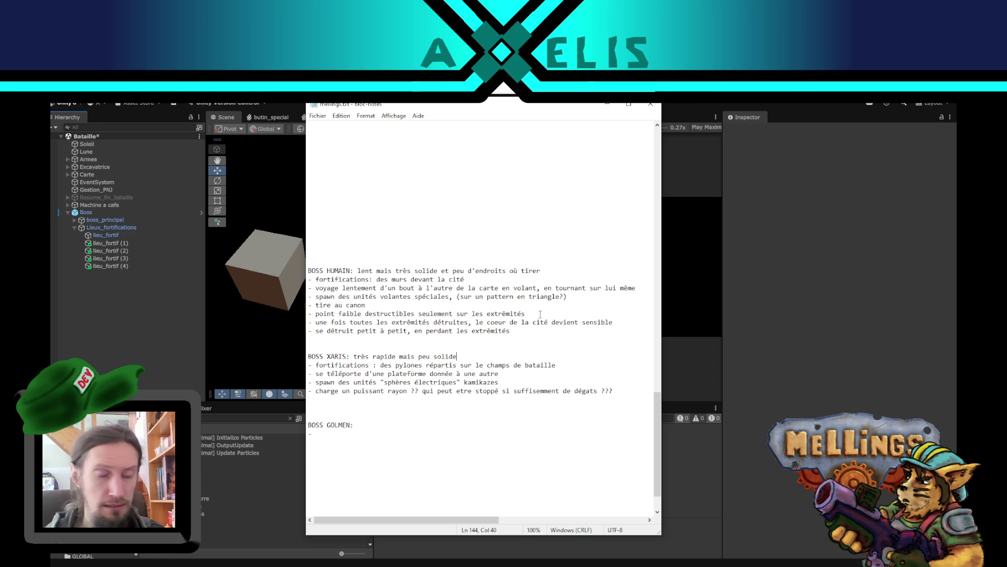
Bring Unity forward, then switch to Blender showing the caillou rock and stone-wall blocks
{"action": "left_click", "coordinate": [167, 329]}
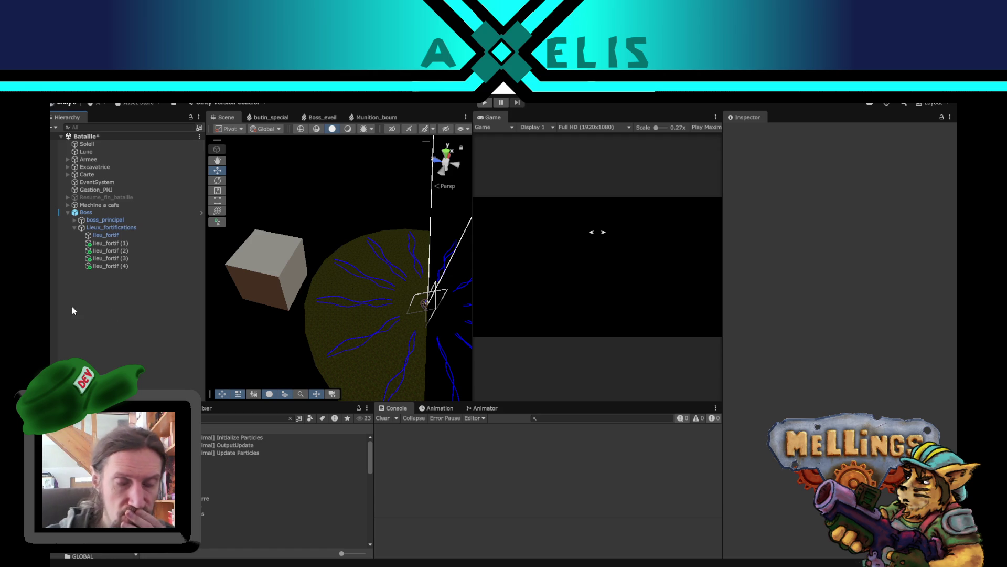
{"action": "left_click", "coordinate": [492, 560]}
{"action": "mouse_move", "coordinate": [572, 402]}
{"action": "middle_mouse_down"}
{"action": "mouse_move", "coordinate": [536, 401]}
{"action": "mouse_move", "coordinate": [549, 391]}
{"action": "middle_mouse_up"}
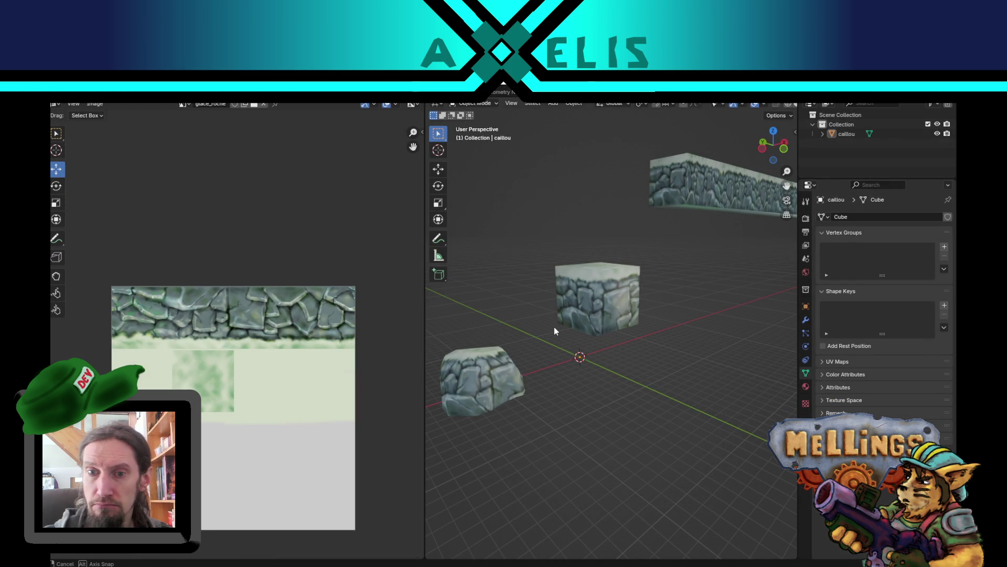
Orbit out to view the stone-textured cube and wall, then return to Unity and select Boss
{"action": "scroll", "coordinate": [596, 357], "scroll_direction": "down", "scroll_amount": 4}
{"action": "mouse_move", "coordinate": [596, 357]}
{"action": "middle_mouse_down"}
{"action": "mouse_move", "coordinate": [611, 357]}
{"action": "mouse_move", "coordinate": [583, 336]}
{"action": "mouse_move", "coordinate": [524, 350]}
{"action": "mouse_move", "coordinate": [637, 335]}
{"action": "mouse_move", "coordinate": [588, 303]}
{"action": "mouse_move", "coordinate": [619, 326]}
{"action": "mouse_move", "coordinate": [609, 336]}
{"action": "middle_mouse_up"}
{"action": "scroll", "coordinate": [613, 328], "scroll_direction": "up", "scroll_amount": 4}
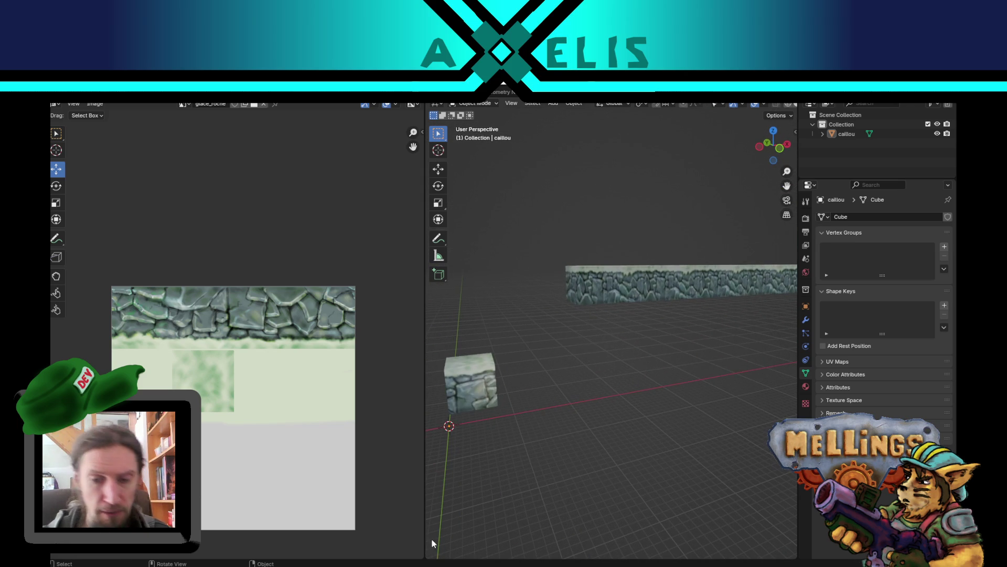
{"action": "key", "text": "alt+Tab"}
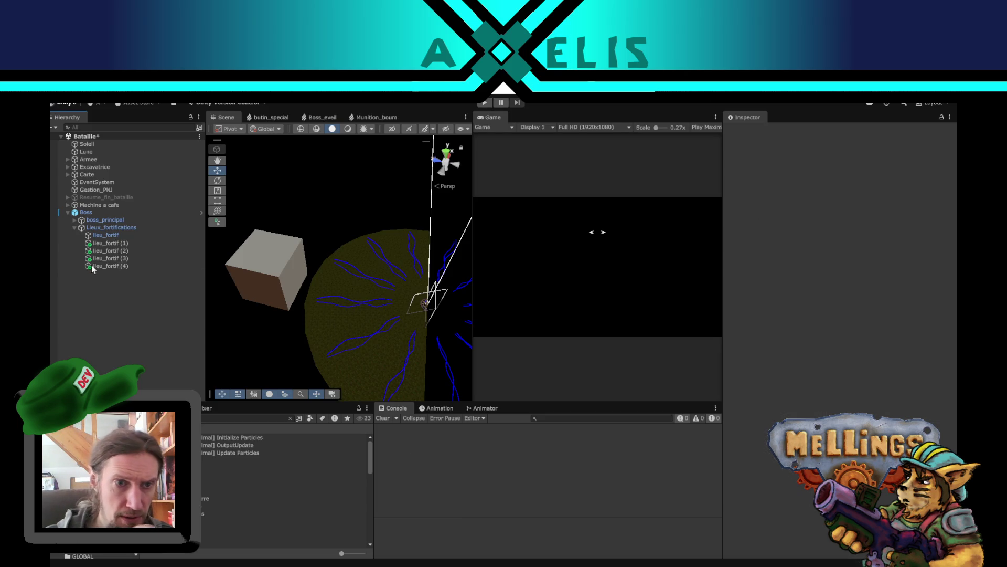
{"action": "left_click", "coordinate": [105, 212]}
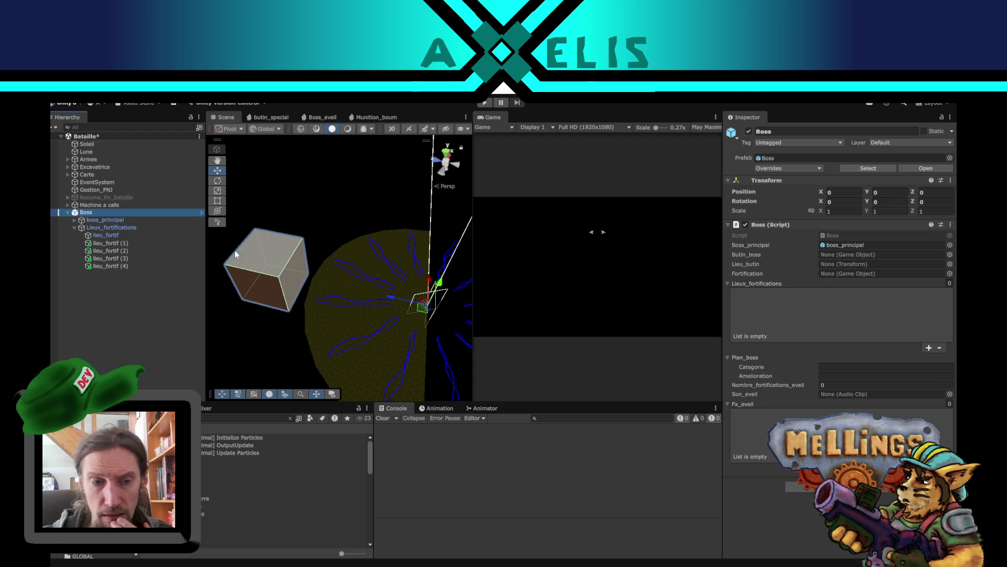
Rename the Boss object to Boss_xaris in the Inspector and reselect it in the Hierarchy
{"action": "left_click", "coordinate": [790, 131]}
{"action": "left_click", "coordinate": [793, 131]}
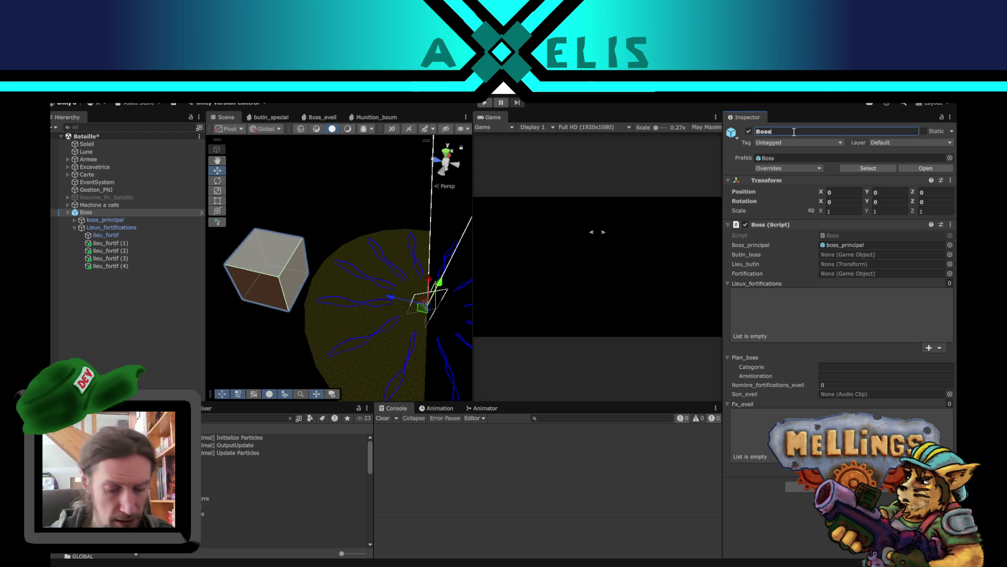
{"action": "type", "text": "_xar"}
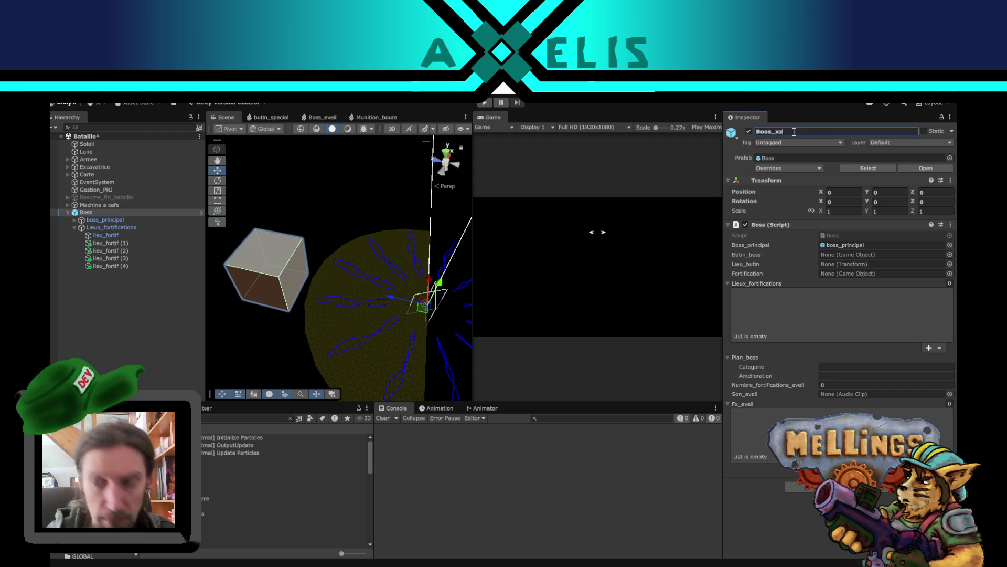
{"action": "type", "text": "is"}
{"action": "key", "text": "Return"}
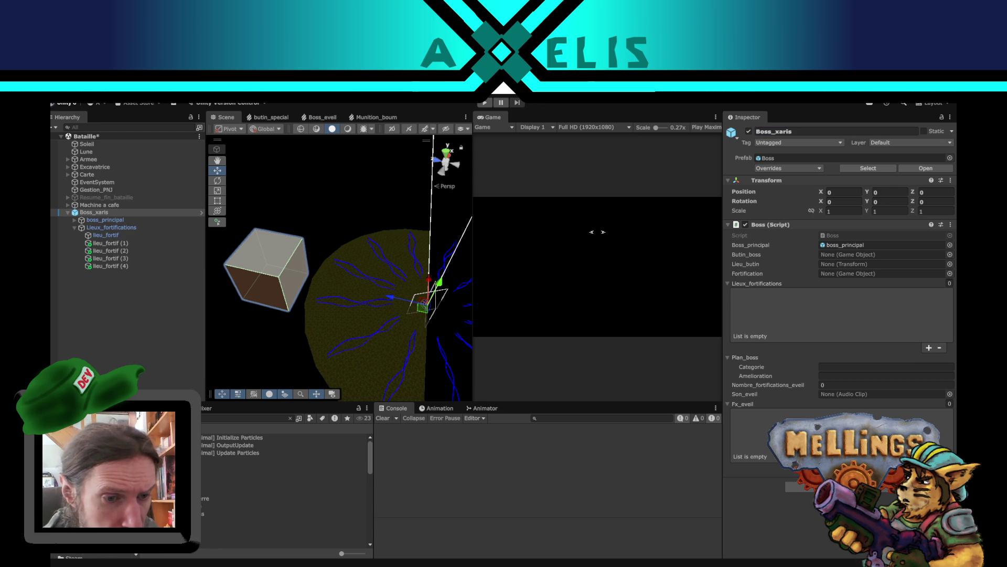
{"action": "left_click", "coordinate": [103, 212]}
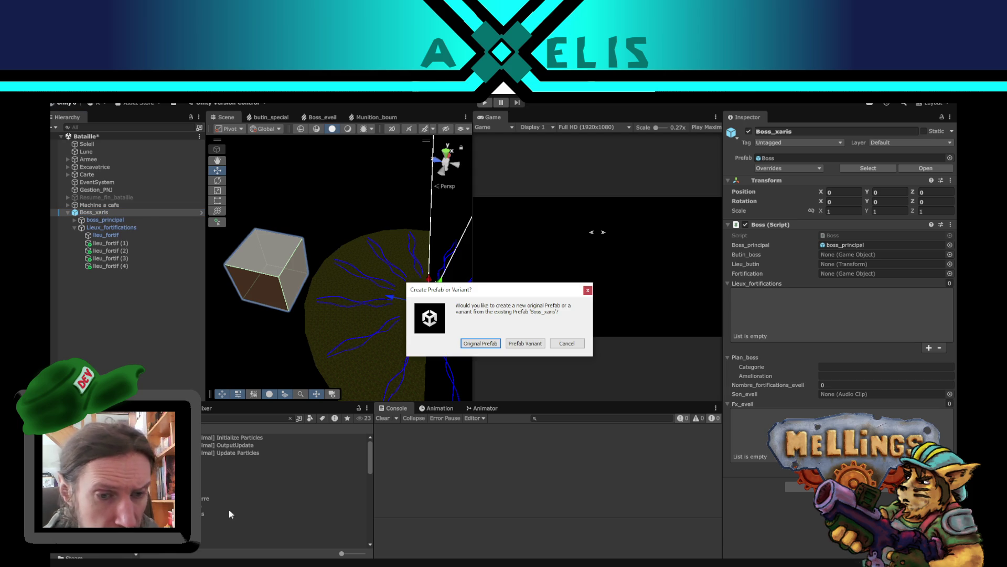
Create a prefab variant of the object and name the asset Boss_xaris
{"action": "left_click", "coordinate": [524, 344]}
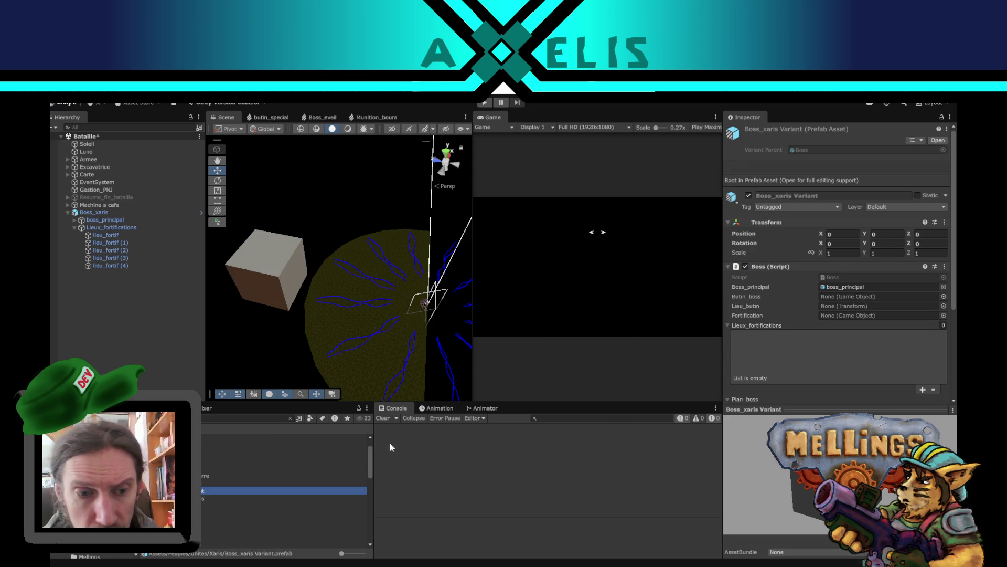
{"action": "left_click", "coordinate": [219, 489]}
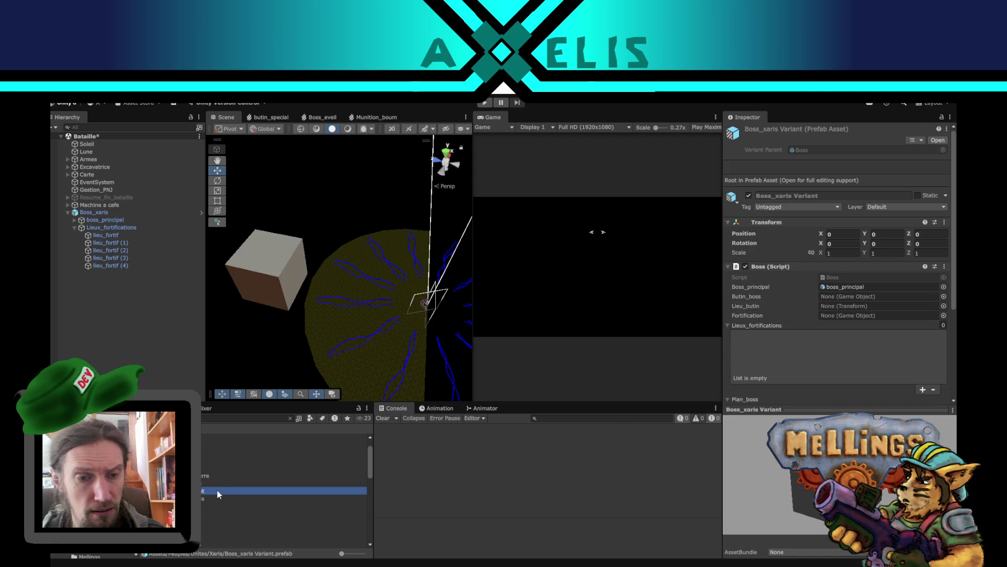
{"action": "type", "text": "Boss_xaris"}
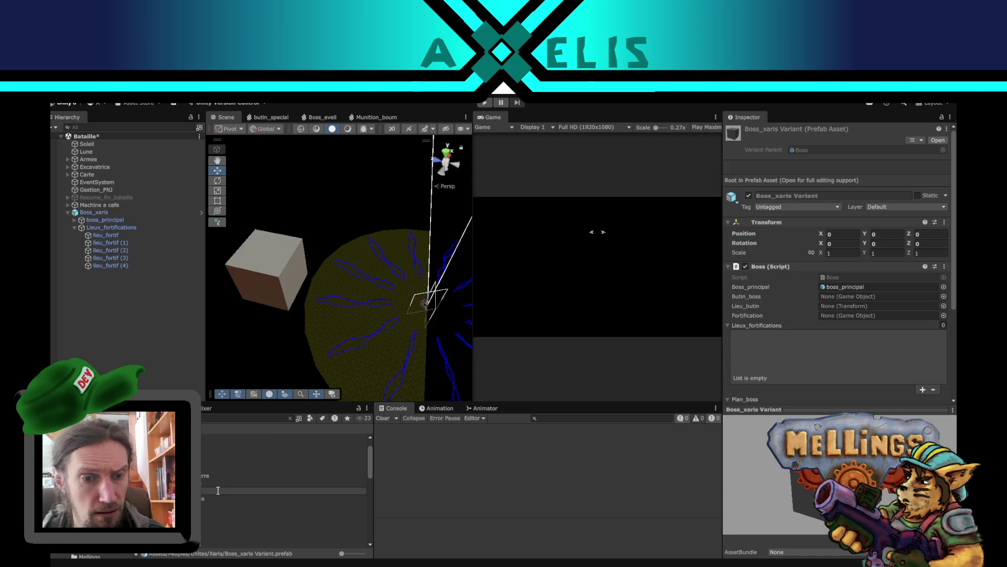
{"action": "key", "text": "Return"}
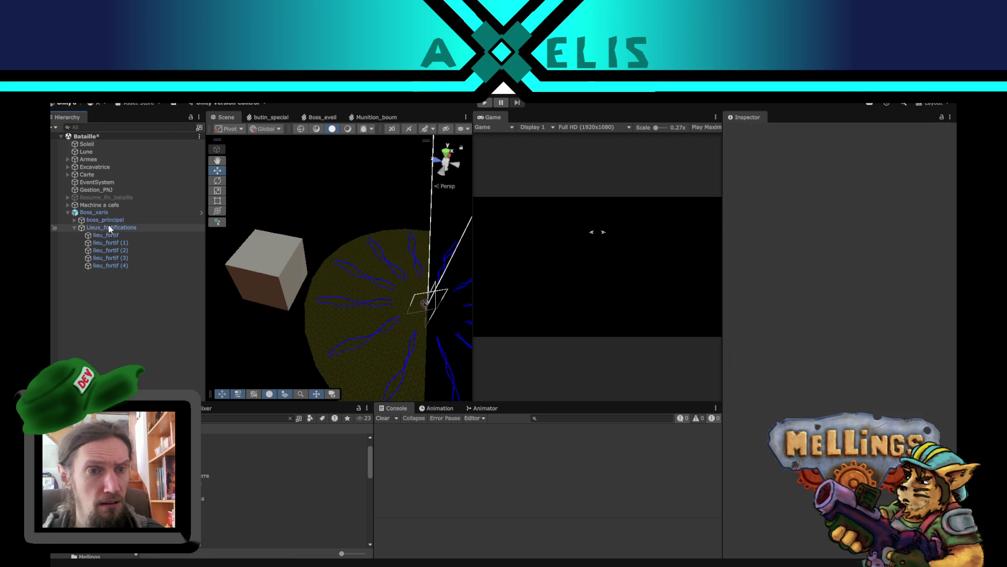
Delete Boss_xaris from the Bataille scene and save the scene
{"action": "left_click", "coordinate": [104, 213]}
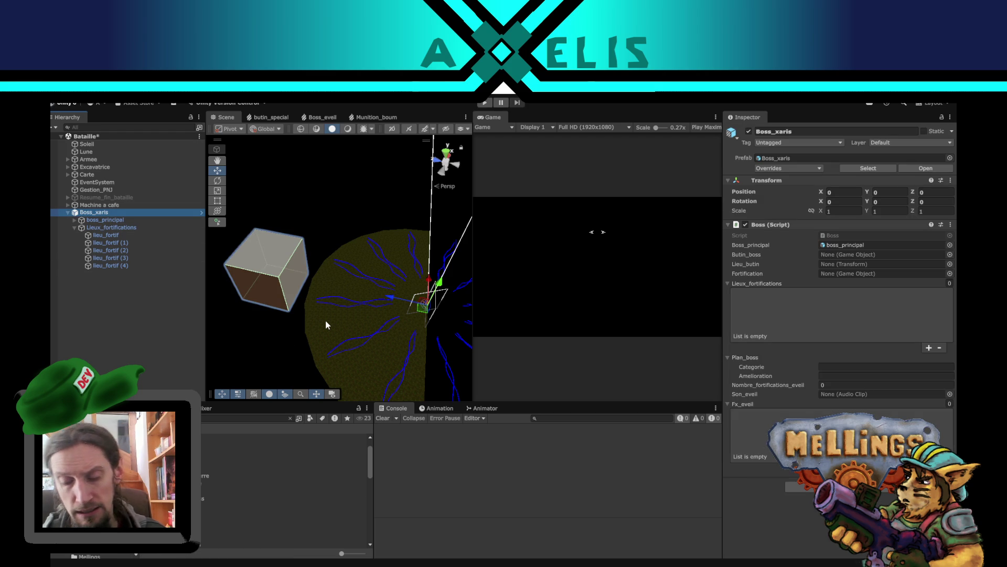
{"action": "key", "text": "Delete"}
{"action": "key", "text": "ctrl+s"}
{"action": "left_click_drag", "start_coordinate": [335, 311], "coordinate": [278, 292], "text": "alt"}
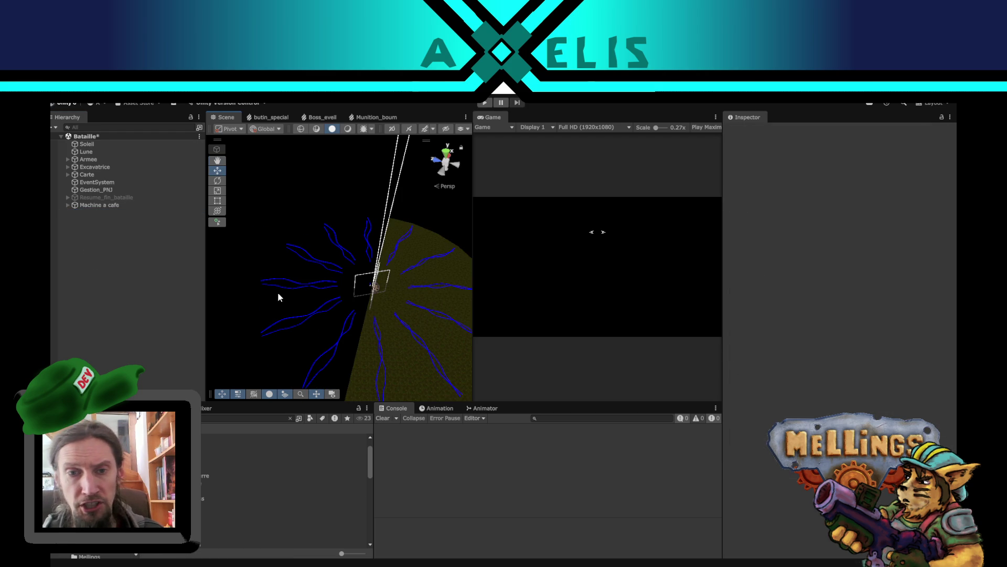
{"action": "left_click_drag", "start_coordinate": [390, 335], "coordinate": [297, 248], "text": "alt"}
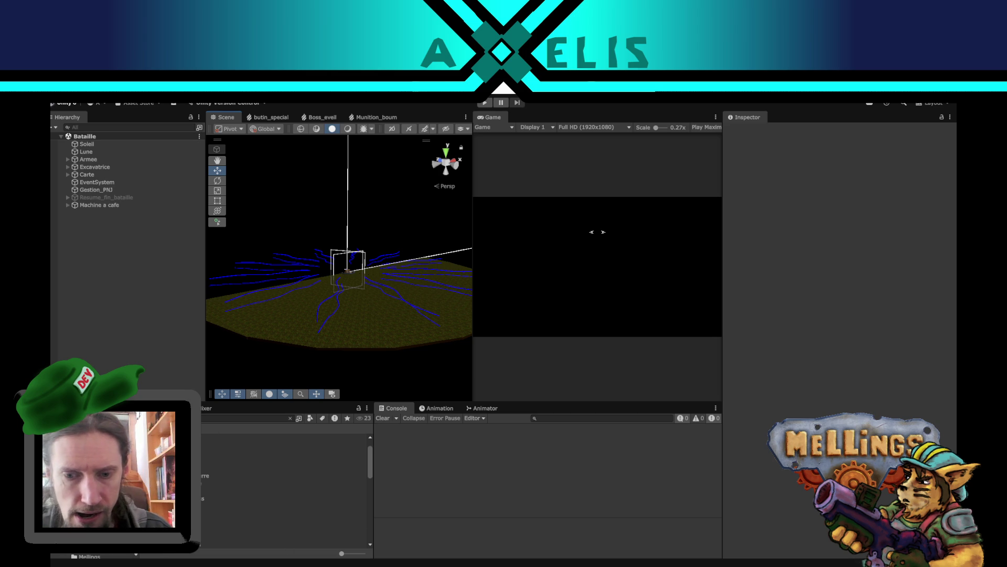
{"action": "key", "text": "alt+Tab"}
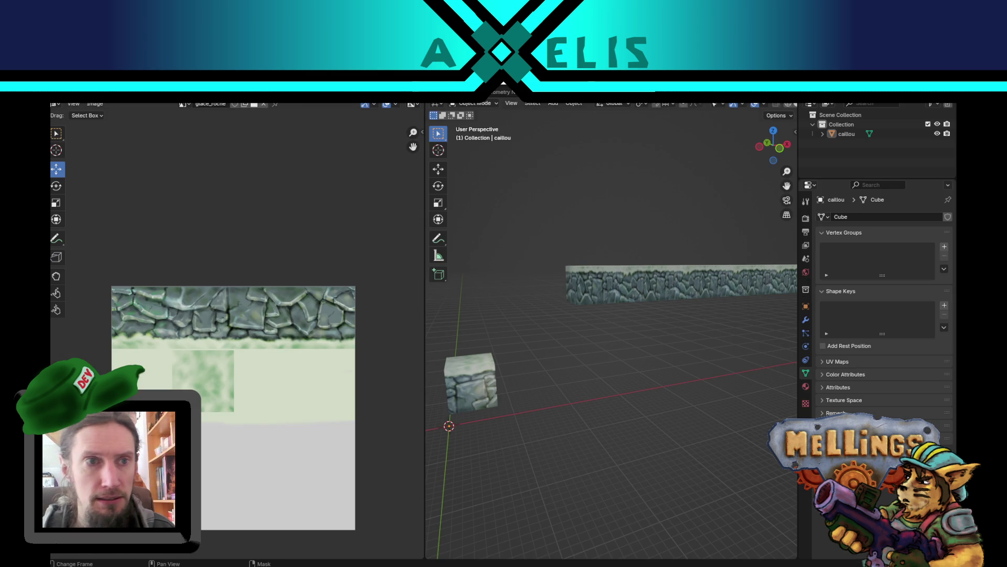
Open hum_boss.blend from the recent files list
{"action": "left_click", "coordinate": [66, 97]}
{"action": "mouse_move", "coordinate": [121, 124]}
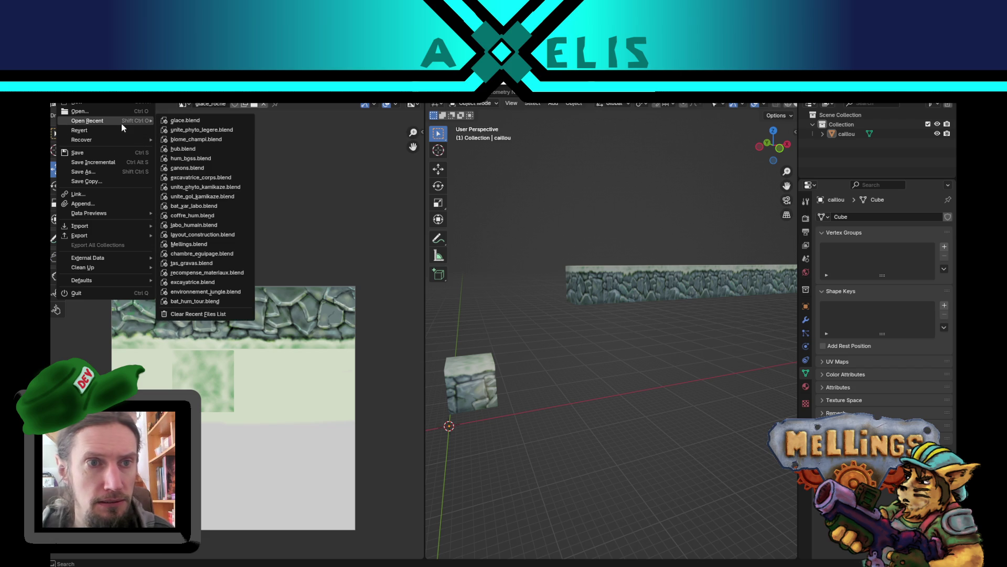
{"action": "left_click", "coordinate": [225, 158]}
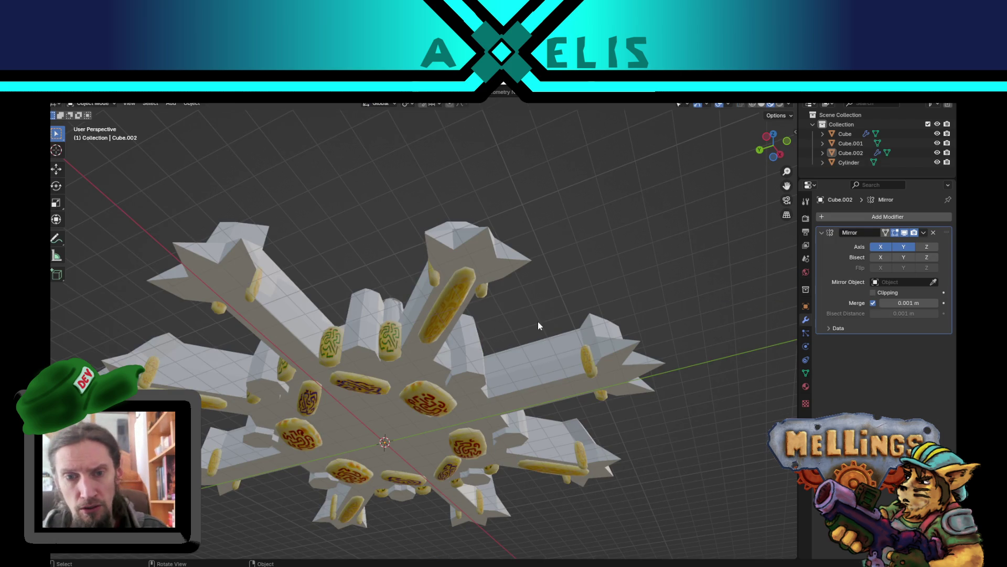
Select the fortress Cube object and enter Edit Mode on its mesh
{"action": "key", "text": "Tab"}
{"action": "mouse_move", "coordinate": [533, 327]}
{"action": "middle_mouse_down"}
{"action": "mouse_move", "coordinate": [515, 457]}
{"action": "mouse_move", "coordinate": [508, 433]}
{"action": "mouse_move", "coordinate": [436, 408]}
{"action": "mouse_move", "coordinate": [488, 411]}
{"action": "mouse_move", "coordinate": [490, 376]}
{"action": "mouse_move", "coordinate": [505, 381]}
{"action": "middle_mouse_up"}
{"action": "scroll", "coordinate": [508, 433], "scroll_direction": "down", "scroll_amount": 5}
{"action": "key", "text": "Tab"}
{"action": "left_click", "coordinate": [438, 342]}
{"action": "scroll", "coordinate": [455, 383], "scroll_direction": "up", "scroll_amount": 4}
{"action": "key", "text": "Tab"}
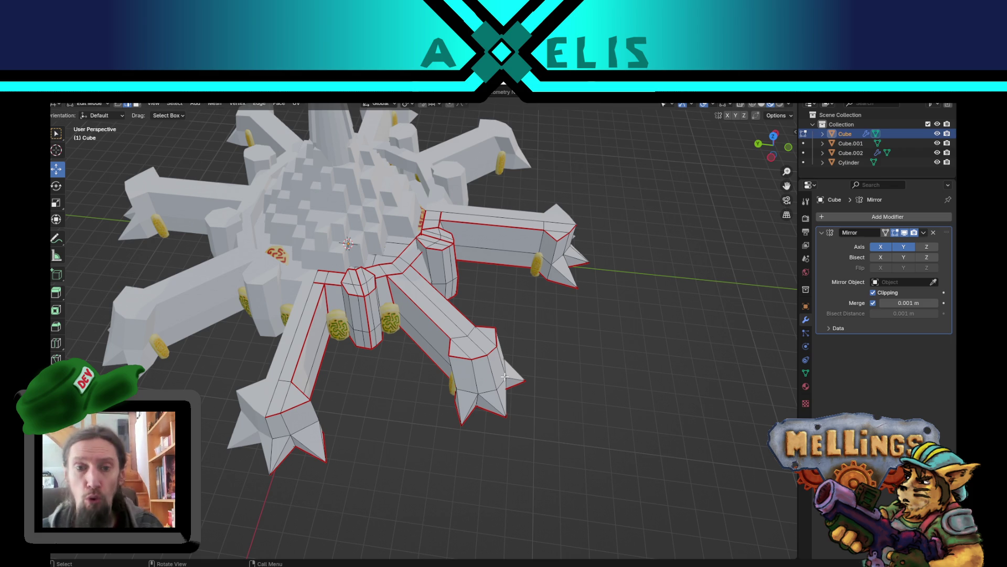
Select linked arm pieces of the fortress mesh while orbiting around the towers
{"action": "mouse_move", "coordinate": [551, 342]}
{"action": "middle_mouse_down"}
{"action": "mouse_move", "coordinate": [472, 362]}
{"action": "mouse_move", "coordinate": [504, 370]}
{"action": "mouse_move", "coordinate": [489, 376]}
{"action": "mouse_move", "coordinate": [490, 356]}
{"action": "mouse_move", "coordinate": [512, 378]}
{"action": "mouse_move", "coordinate": [513, 407]}
{"action": "mouse_move", "coordinate": [465, 382]}
{"action": "mouse_move", "coordinate": [529, 380]}
{"action": "middle_mouse_up"}
{"action": "scroll", "coordinate": [515, 376], "scroll_direction": "down", "scroll_amount": 3}
{"action": "scroll", "coordinate": [460, 357], "scroll_direction": "up", "scroll_amount": 2}
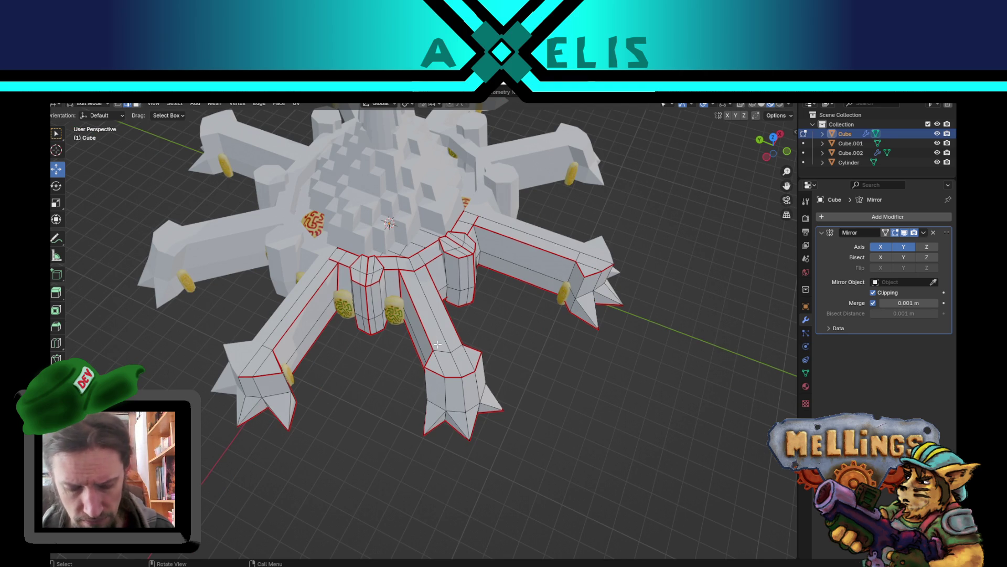
{"action": "key", "text": "l"}
{"action": "key", "text": "alt+a"}
{"action": "middle_click_drag", "start_coordinate": [626, 393], "coordinate": [470, 318]}
{"action": "key", "text": "l"}
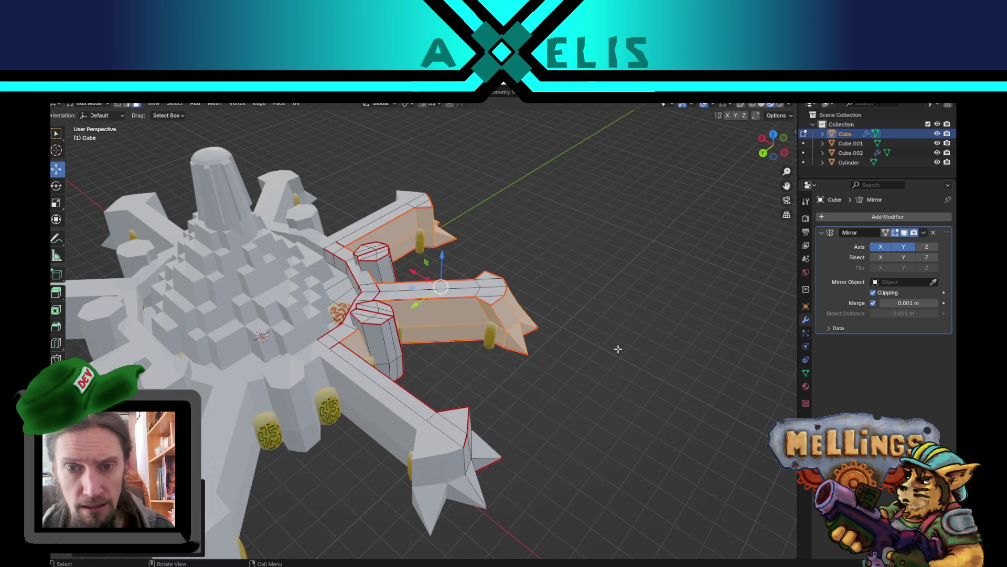
{"action": "middle_click_drag", "start_coordinate": [549, 329], "coordinate": [472, 284]}
{"action": "key", "text": "l"}
{"action": "mouse_move", "coordinate": [533, 353]}
{"action": "middle_mouse_down"}
{"action": "mouse_move", "coordinate": [488, 238]}
{"action": "mouse_move", "coordinate": [530, 262]}
{"action": "mouse_move", "coordinate": [618, 230]}
{"action": "mouse_move", "coordinate": [382, 286]}
{"action": "mouse_move", "coordinate": [372, 384]}
{"action": "middle_mouse_up"}
Clear the selection and orbit to look along the wall and pillars
{"action": "key", "text": "a"}
{"action": "key", "text": "alt+a"}
{"action": "scroll", "coordinate": [614, 233], "scroll_direction": "up", "scroll_amount": 5}
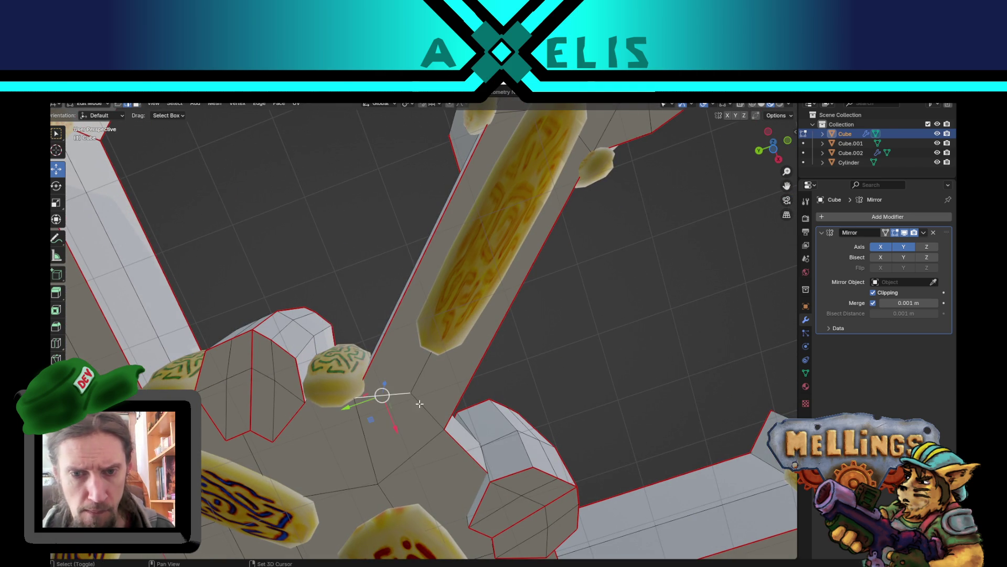
{"action": "mouse_move", "coordinate": [400, 410]}
{"action": "middle_mouse_down"}
{"action": "mouse_move", "coordinate": [412, 386]}
{"action": "mouse_move", "coordinate": [389, 425]}
{"action": "mouse_move", "coordinate": [461, 275]}
{"action": "middle_mouse_up"}
{"action": "middle_click_drag", "start_coordinate": [527, 313], "coordinate": [533, 369]}
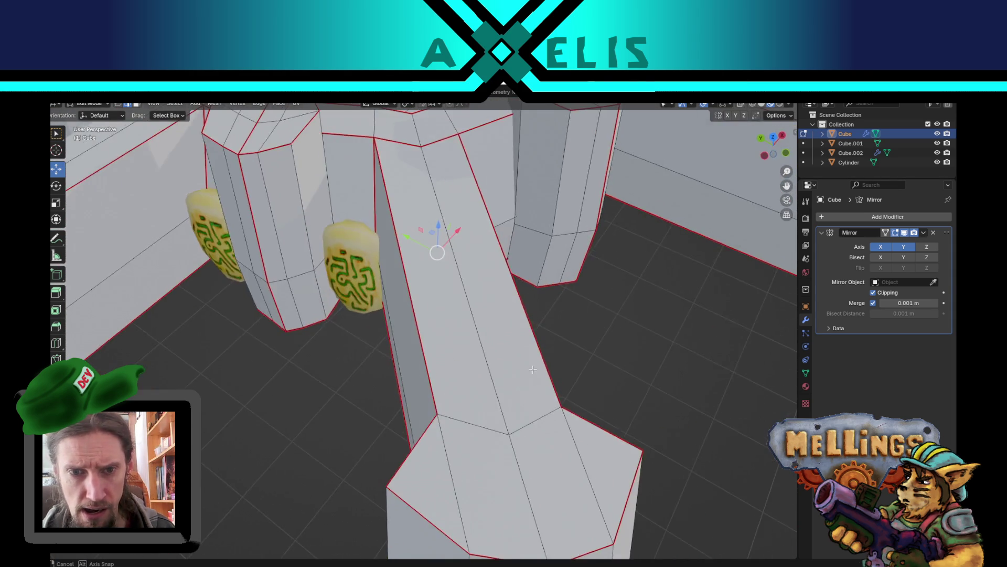
{"action": "scroll", "coordinate": [533, 369], "scroll_direction": "down", "scroll_amount": 10}
Mark the selected tower edges as UV seams and select a linked roof piece
{"action": "key", "text": "u"}
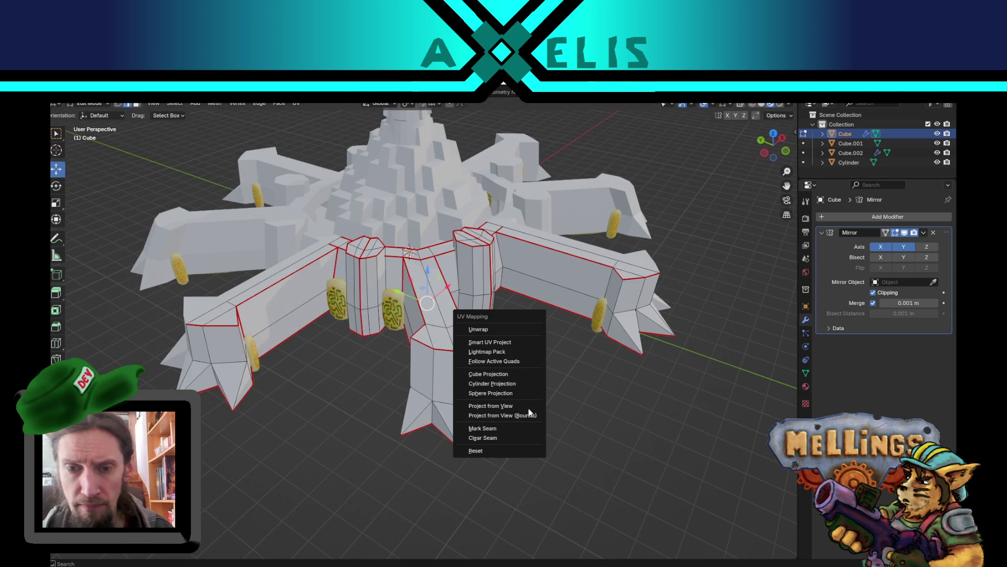
{"action": "left_click", "coordinate": [525, 428]}
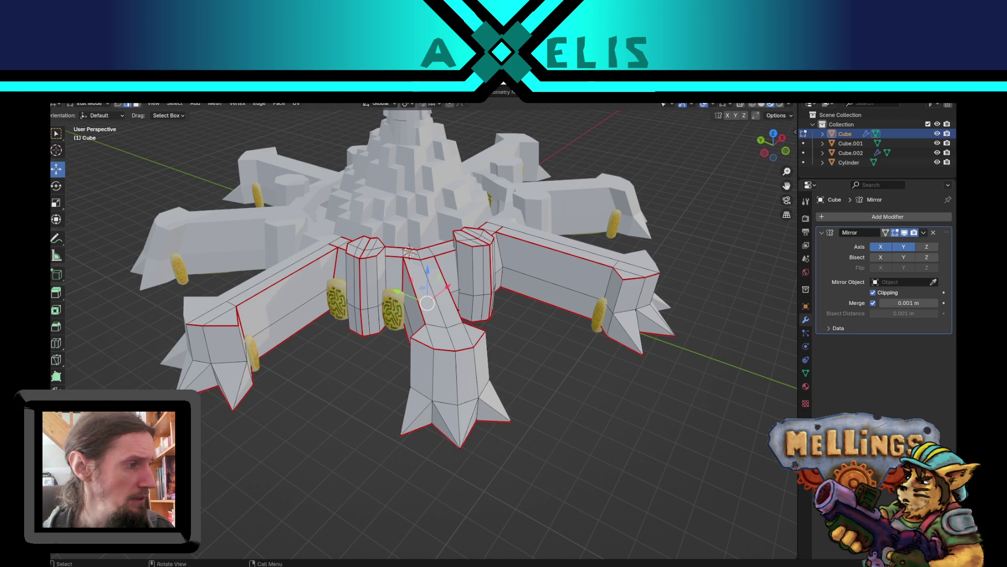
{"action": "middle_click_drag", "start_coordinate": [268, 336], "coordinate": [480, 434]}
{"action": "scroll", "coordinate": [518, 374], "scroll_direction": "down", "scroll_amount": 3}
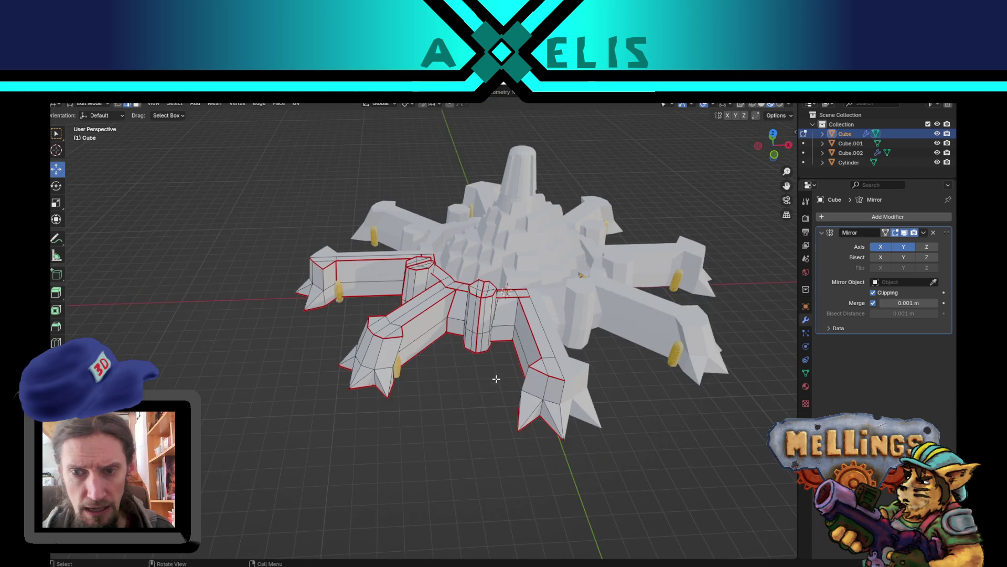
{"action": "middle_click_drag", "start_coordinate": [499, 375], "coordinate": [484, 398]}
{"action": "key", "text": "l"}
{"action": "mouse_move", "coordinate": [407, 331]}
{"action": "middle_mouse_down"}
{"action": "mouse_move", "coordinate": [419, 336]}
{"action": "mouse_move", "coordinate": [421, 315]}
{"action": "mouse_move", "coordinate": [435, 345]}
{"action": "mouse_move", "coordinate": [470, 375]}
{"action": "middle_mouse_up"}
{"action": "scroll", "coordinate": [420, 336], "scroll_direction": "up", "scroll_amount": 3}
{"action": "scroll", "coordinate": [421, 331], "scroll_direction": "up", "scroll_amount": 2}
{"action": "middle_click_drag", "start_coordinate": [386, 424], "coordinate": [418, 270]}
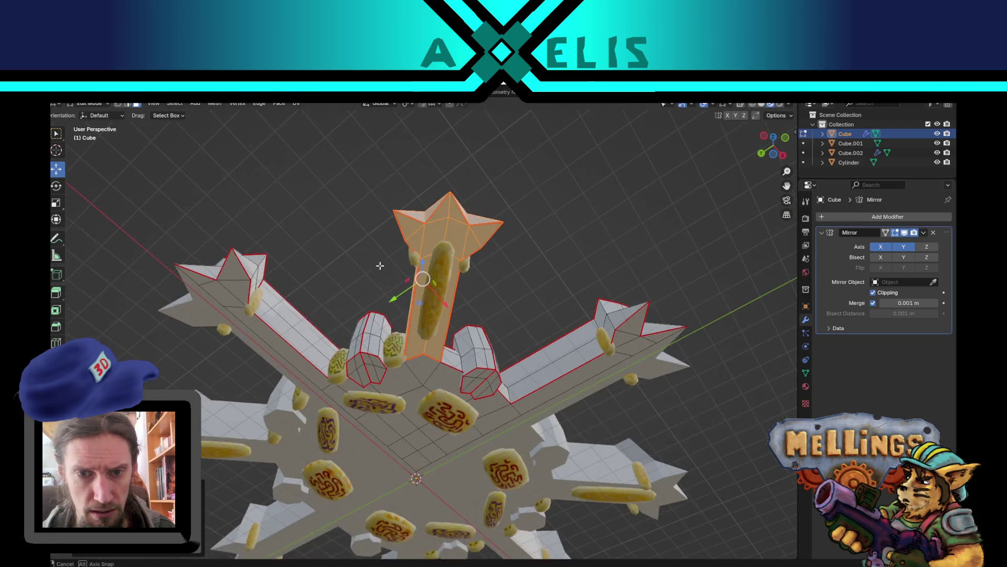
{"action": "scroll", "coordinate": [508, 308], "scroll_direction": "up", "scroll_amount": 3}
{"action": "mouse_move", "coordinate": [508, 308]}
{"action": "middle_mouse_down"}
{"action": "mouse_move", "coordinate": [410, 345]}
{"action": "mouse_move", "coordinate": [413, 398]}
{"action": "mouse_move", "coordinate": [414, 301]}
{"action": "mouse_move", "coordinate": [393, 311]}
{"action": "middle_mouse_up"}
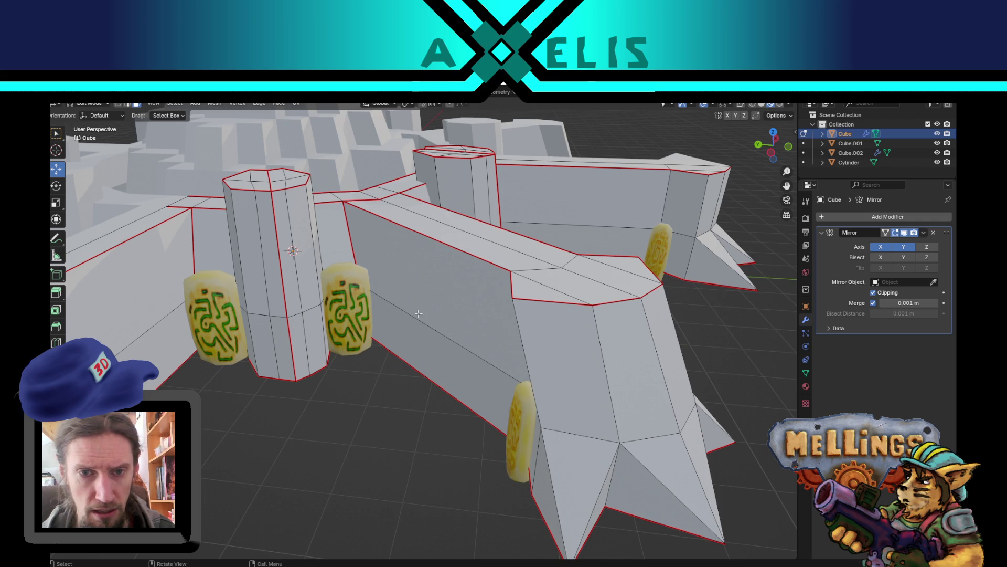
Select a front wall edge and grow the selection to the whole connected wall arm
{"action": "key", "text": "Tab"}
{"action": "key", "text": "Tab"}
{"action": "middle_click_drag", "start_coordinate": [422, 301], "coordinate": [383, 320]}
{"action": "left_click", "coordinate": [367, 330]}
{"action": "right_click", "coordinate": [369, 330]}
{"action": "key", "text": "Escape"}
{"action": "mouse_move", "coordinate": [368, 347]}
{"action": "middle_mouse_down"}
{"action": "mouse_move", "coordinate": [367, 427]}
{"action": "mouse_move", "coordinate": [346, 472]}
{"action": "mouse_move", "coordinate": [337, 461]}
{"action": "mouse_move", "coordinate": [405, 503]}
{"action": "mouse_move", "coordinate": [371, 409]}
{"action": "mouse_move", "coordinate": [459, 353]}
{"action": "middle_mouse_up"}
{"action": "left_click", "coordinate": [461, 326]}
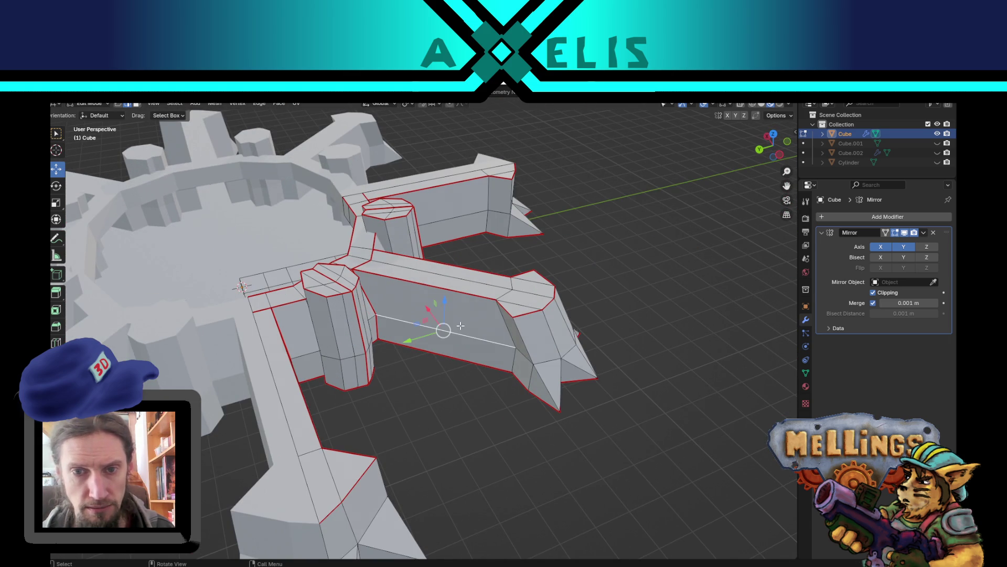
{"action": "key", "text": "ctrl+l"}
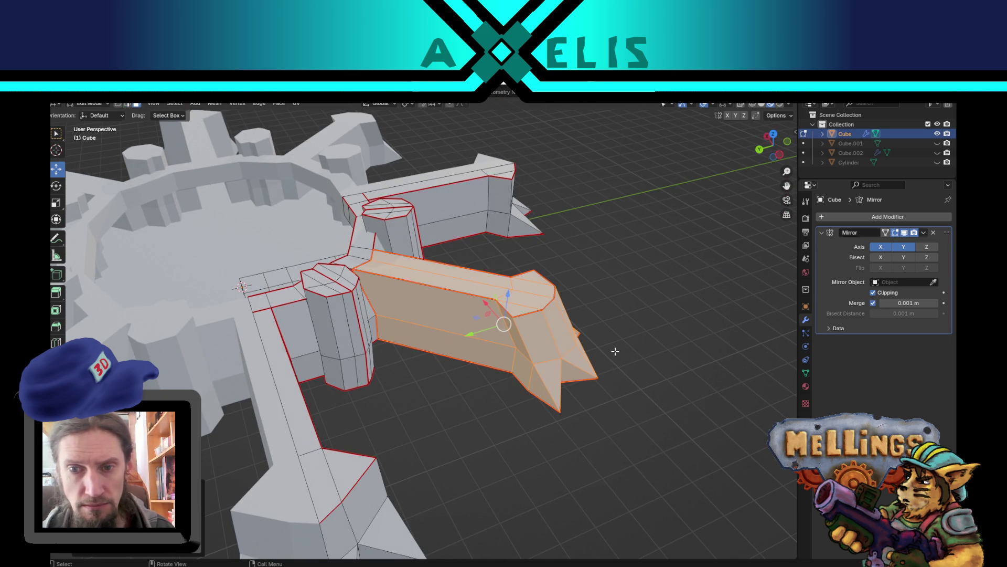
{"action": "middle_click_drag", "start_coordinate": [482, 289], "coordinate": [520, 256]}
{"action": "mouse_move", "coordinate": [444, 250]}
{"action": "middle_mouse_down"}
{"action": "mouse_move", "coordinate": [477, 319]}
{"action": "mouse_move", "coordinate": [480, 346]}
{"action": "mouse_move", "coordinate": [468, 357]}
{"action": "middle_mouse_up"}
{"action": "key", "text": "F3"}
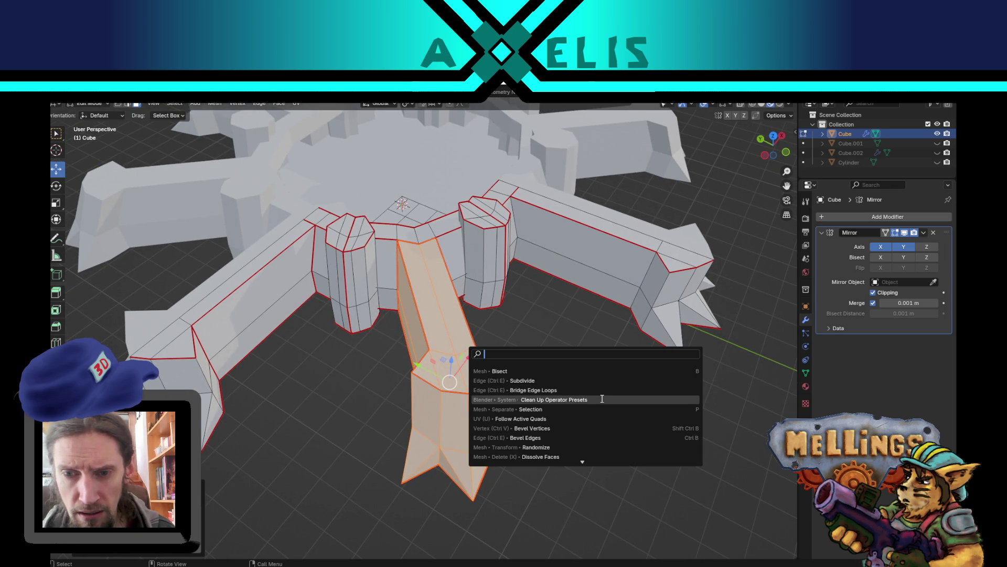
Separate the selected wall into a new object, Cube.003, and remove its Mirror modifier
{"action": "left_click", "coordinate": [574, 409]}
{"action": "scroll", "coordinate": [558, 406], "scroll_direction": "down", "scroll_amount": 3}
{"action": "key", "text": "Tab"}
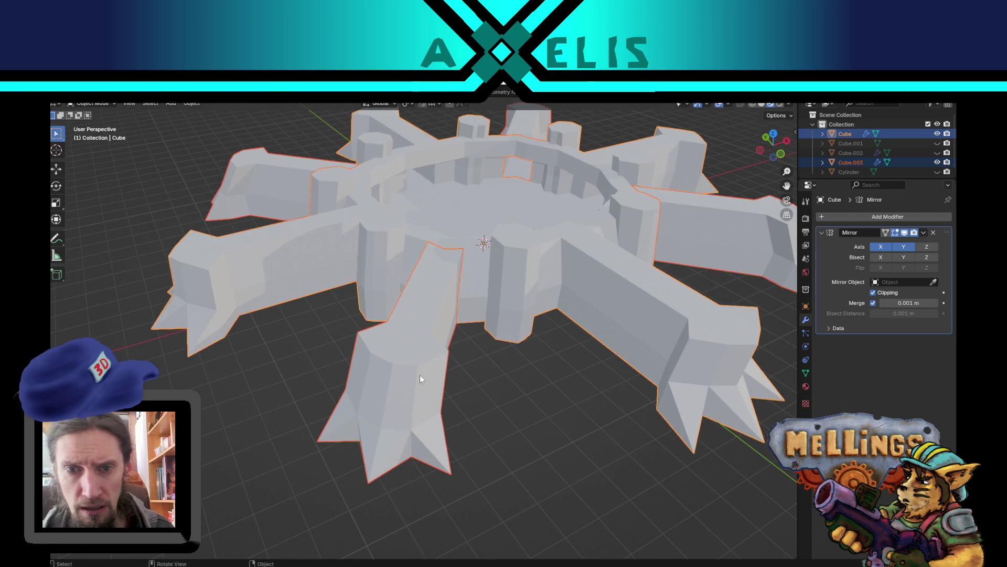
{"action": "left_click", "coordinate": [499, 405]}
{"action": "mouse_move", "coordinate": [499, 405]}
{"action": "middle_mouse_down"}
{"action": "mouse_move", "coordinate": [525, 466]}
{"action": "mouse_move", "coordinate": [476, 420]}
{"action": "mouse_move", "coordinate": [502, 430]}
{"action": "middle_mouse_up"}
{"action": "scroll", "coordinate": [514, 425], "scroll_direction": "down", "scroll_amount": 5}
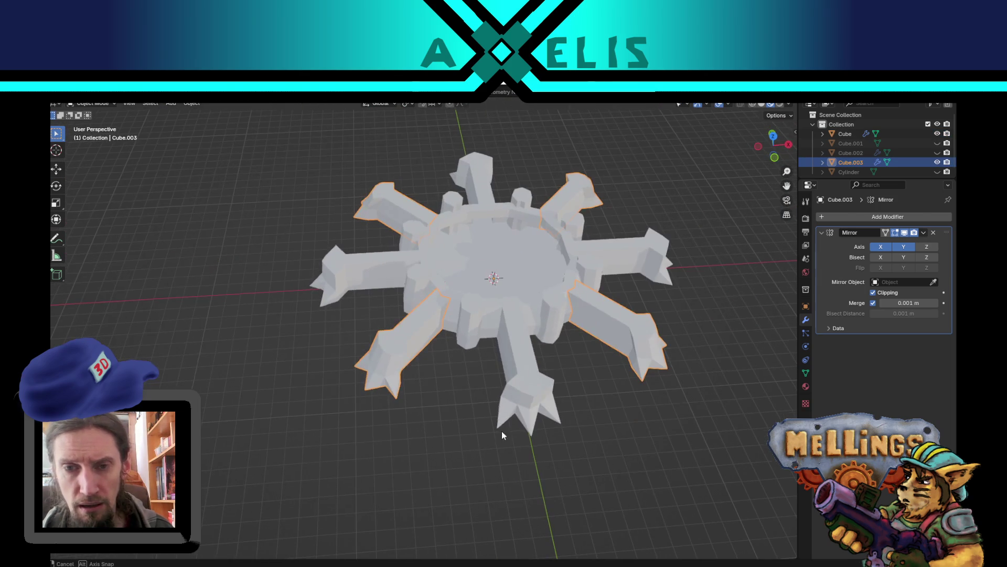
{"action": "left_click", "coordinate": [934, 232]}
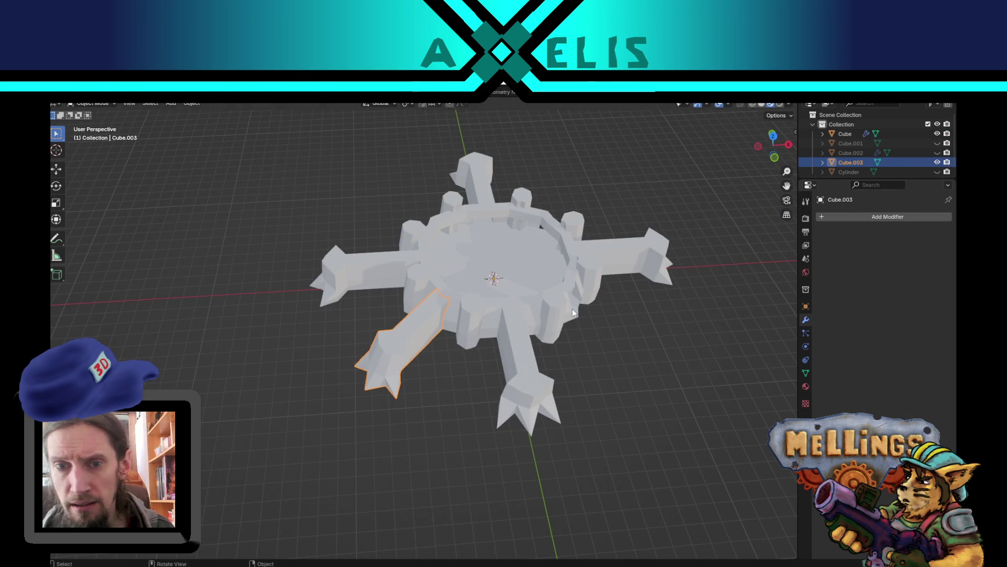
Check the separated arm in Edit Mode, then re-enter Edit Mode on the main Cube
{"action": "scroll", "coordinate": [546, 311], "scroll_direction": "up", "scroll_amount": 5}
{"action": "mouse_move", "coordinate": [546, 311]}
{"action": "middle_mouse_down"}
{"action": "mouse_move", "coordinate": [500, 299]}
{"action": "mouse_move", "coordinate": [559, 304]}
{"action": "middle_mouse_up"}
{"action": "scroll", "coordinate": [559, 304], "scroll_direction": "down", "scroll_amount": 4}
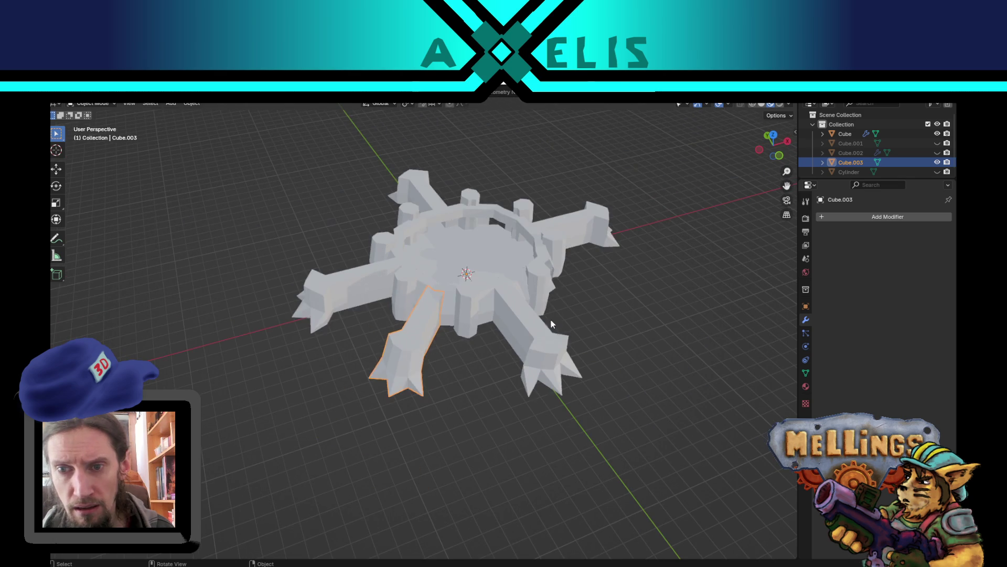
{"action": "key", "text": "Tab"}
{"action": "mouse_move", "coordinate": [501, 343]}
{"action": "middle_mouse_down"}
{"action": "mouse_move", "coordinate": [462, 334]}
{"action": "mouse_move", "coordinate": [497, 309]}
{"action": "middle_mouse_up"}
{"action": "key", "text": "Tab"}
{"action": "left_click", "coordinate": [464, 332]}
{"action": "key", "text": "Tab"}
{"action": "scroll", "coordinate": [466, 338], "scroll_direction": "up", "scroll_amount": 5}
Mark the selected edges beside the tower as UV seams
{"action": "scroll", "coordinate": [466, 339], "scroll_direction": "down", "scroll_amount": 4}
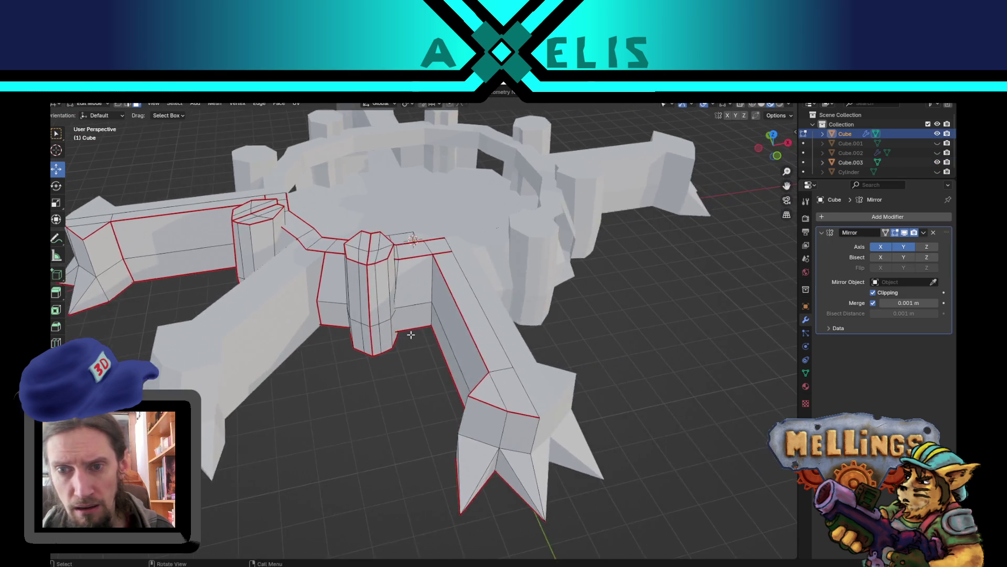
{"action": "scroll", "coordinate": [498, 308], "scroll_direction": "up", "scroll_amount": 3}
{"action": "left_click", "coordinate": [417, 280]}
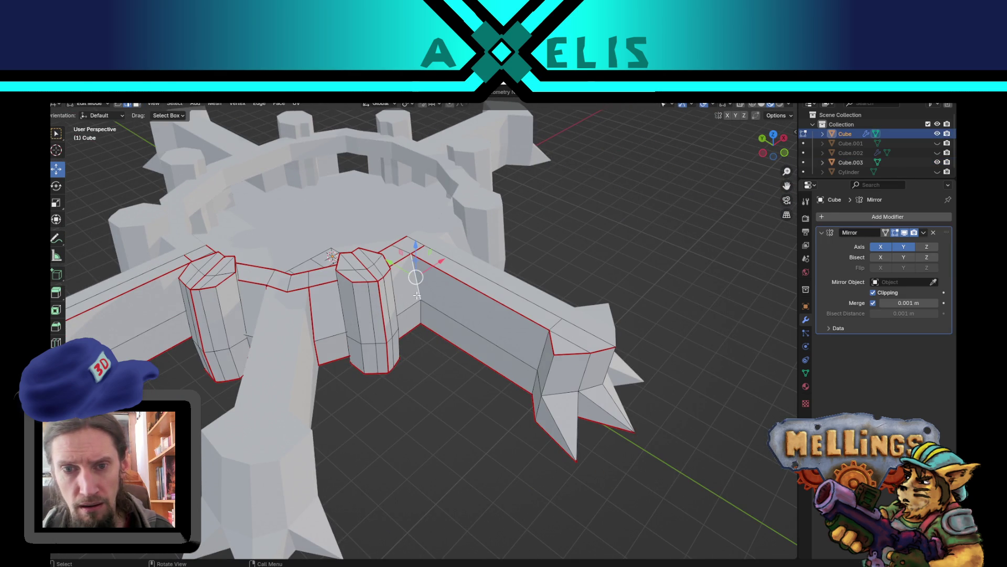
{"action": "key", "text": "s"}
{"action": "key", "text": "Escape"}
{"action": "scroll", "coordinate": [420, 321], "scroll_direction": "down", "scroll_amount": 3}
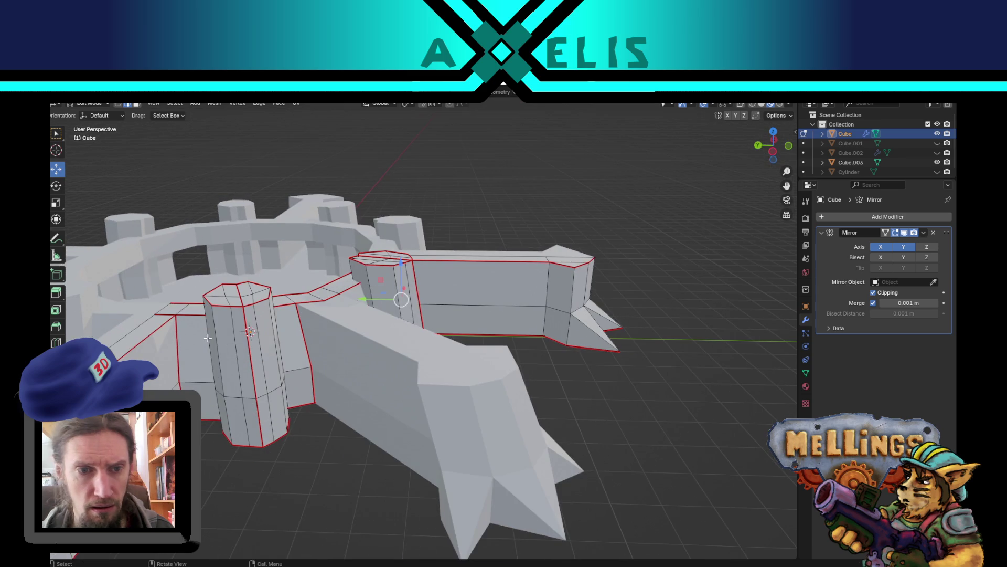
{"action": "middle_click_drag", "start_coordinate": [421, 322], "coordinate": [448, 326]}
{"action": "scroll", "coordinate": [448, 326], "scroll_direction": "up", "scroll_amount": 3}
{"action": "key", "text": "u"}
{"action": "left_click", "coordinate": [448, 330]}
Mark the wall faces and the floor loop along the wall base as seams
{"action": "mouse_move", "coordinate": [480, 438]}
{"action": "middle_mouse_down"}
{"action": "mouse_move", "coordinate": [461, 434]}
{"action": "mouse_move", "coordinate": [473, 405]}
{"action": "middle_mouse_up"}
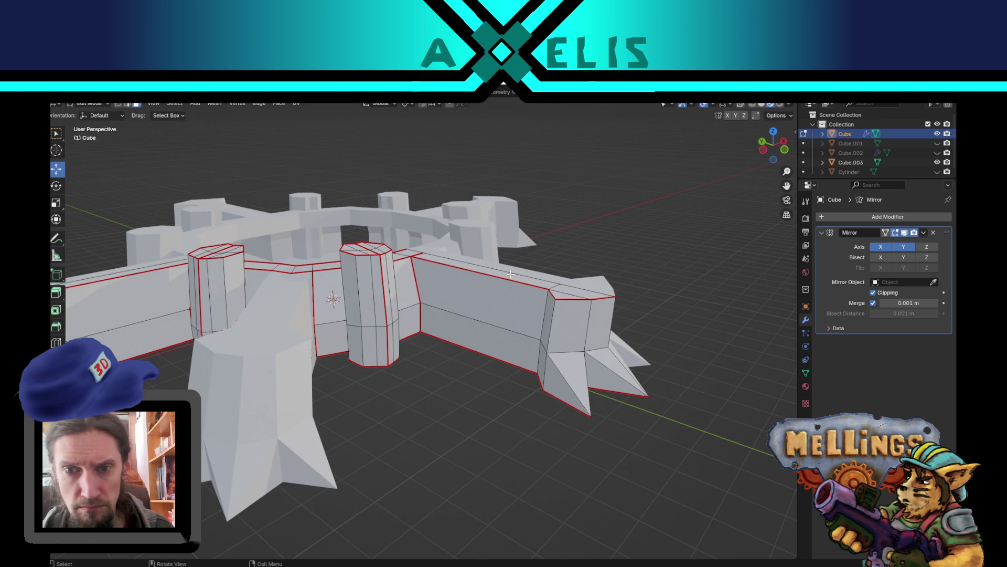
{"action": "middle_click_drag", "start_coordinate": [510, 274], "coordinate": [537, 392]}
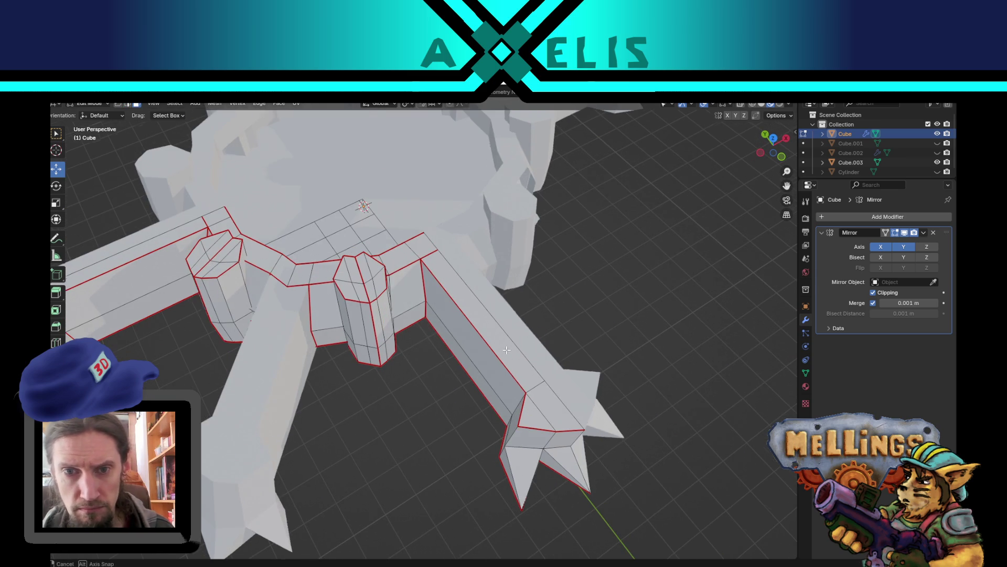
{"action": "left_click", "coordinate": [545, 393], "text": "alt"}
{"action": "left_click", "coordinate": [510, 399], "text": "alt+shift"}
{"action": "middle_click_drag", "start_coordinate": [510, 399], "coordinate": [512, 303]}
{"action": "left_click", "coordinate": [512, 301], "text": "alt+shift"}
{"action": "left_click", "coordinate": [440, 358]}
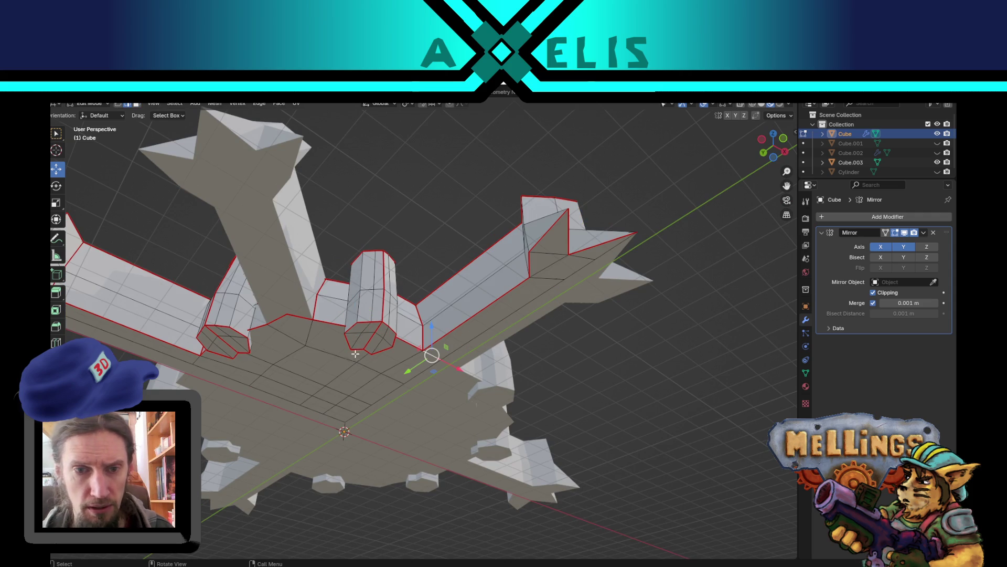
{"action": "mouse_move", "coordinate": [196, 361]}
{"action": "middle_mouse_down"}
{"action": "mouse_move", "coordinate": [255, 364]}
{"action": "mouse_move", "coordinate": [238, 346]}
{"action": "middle_mouse_up"}
{"action": "left_click", "coordinate": [170, 233], "text": "shift"}
{"action": "key", "text": "u"}
{"action": "left_click", "coordinate": [175, 253]}
Delete the top face strips of the upper, right and left arms
{"action": "scroll", "coordinate": [361, 224], "scroll_direction": "down", "scroll_amount": 6}
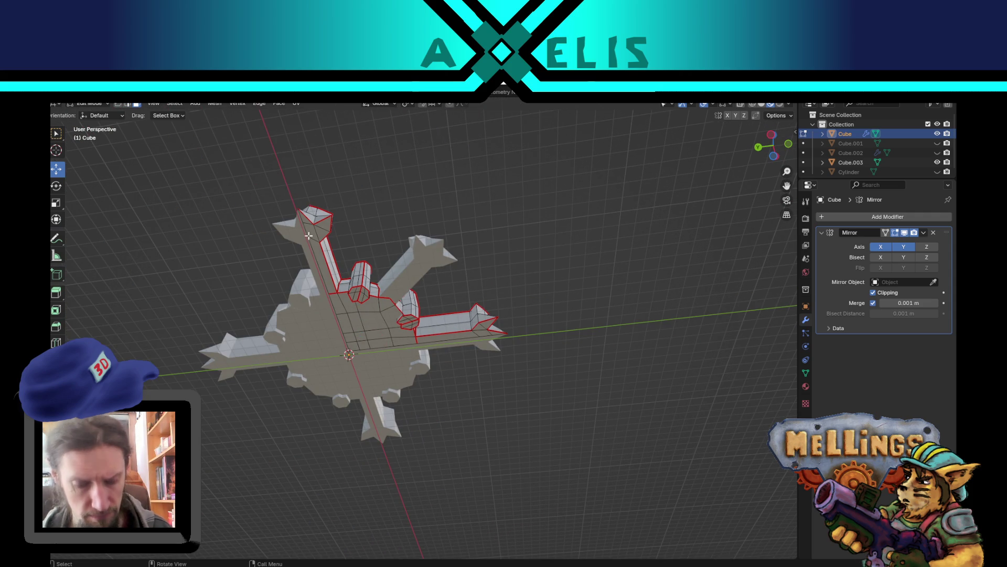
{"action": "left_click", "coordinate": [311, 213], "text": "alt"}
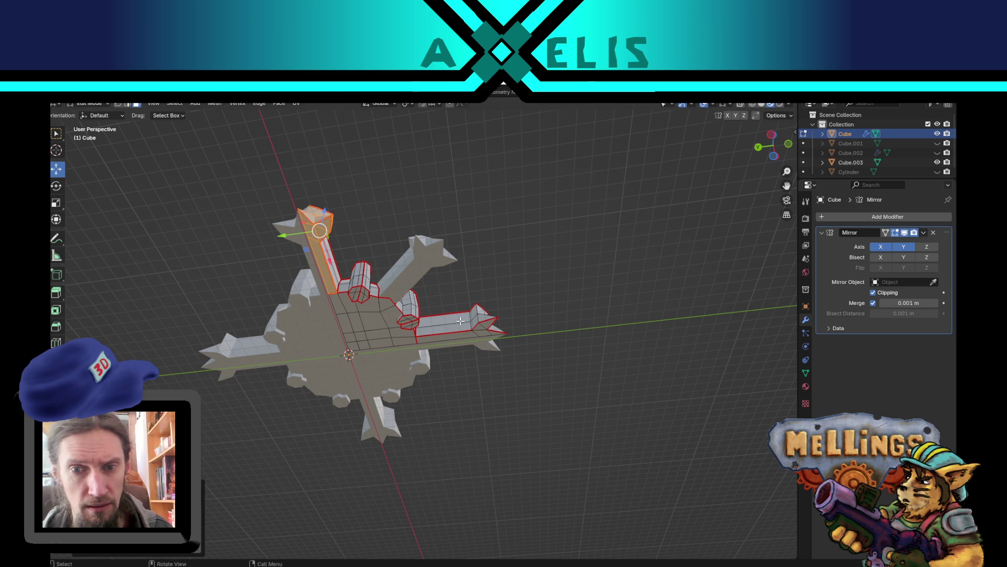
{"action": "left_click", "coordinate": [478, 332], "text": "alt+shift"}
{"action": "middle_click_drag", "start_coordinate": [478, 332], "coordinate": [482, 391]}
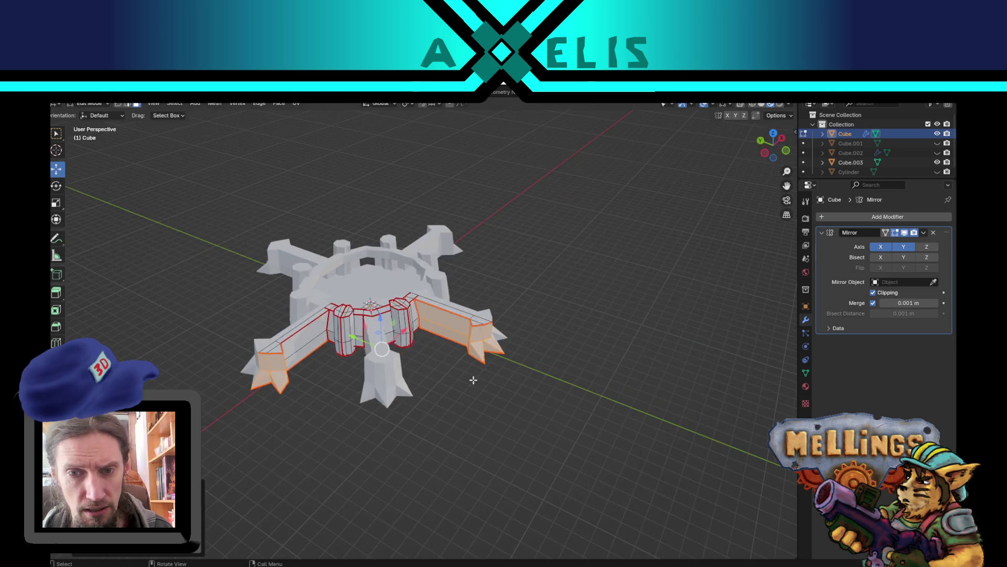
{"action": "left_click", "coordinate": [473, 321], "text": "alt+shift"}
{"action": "left_click", "coordinate": [279, 347], "text": "alt+shift"}
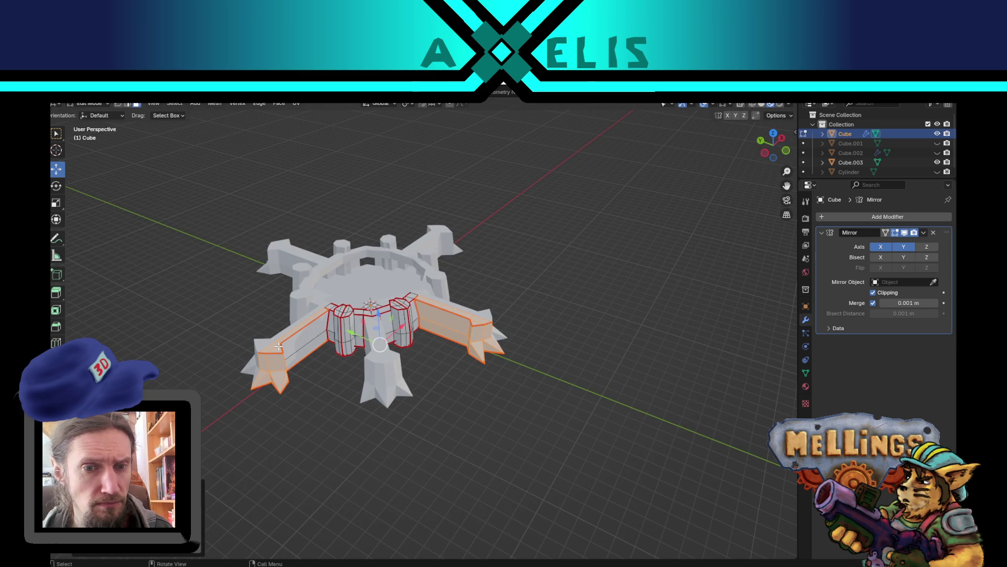
{"action": "key", "text": "x"}
{"action": "left_click", "coordinate": [275, 361]}
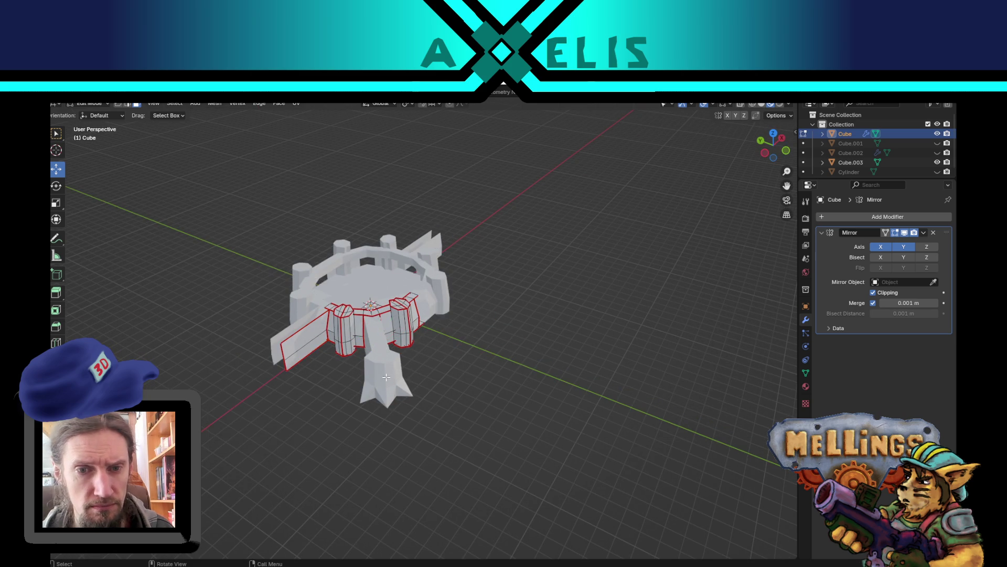
Delete the leftmost wall face of the castle
{"action": "scroll", "coordinate": [416, 372], "scroll_direction": "up", "scroll_amount": 3}
{"action": "middle_click_drag", "start_coordinate": [270, 345], "coordinate": [407, 333], "text": "shift"}
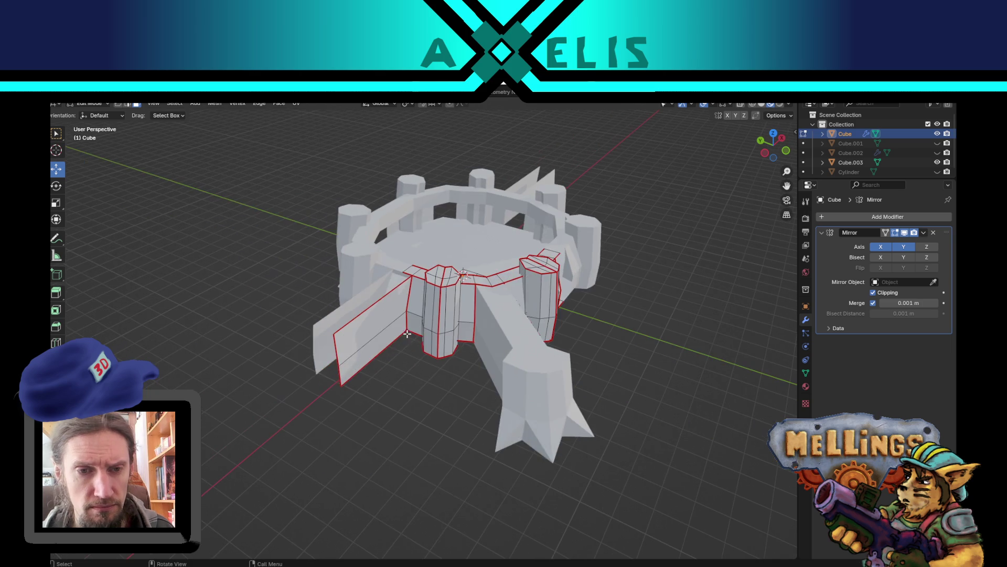
{"action": "left_click", "coordinate": [361, 334]}
{"action": "key", "text": "x"}
{"action": "left_click", "coordinate": [360, 332]}
{"action": "mouse_move", "coordinate": [360, 332]}
{"action": "middle_mouse_down"}
{"action": "mouse_move", "coordinate": [418, 355]}
{"action": "mouse_move", "coordinate": [413, 341]}
{"action": "middle_mouse_up"}
{"action": "scroll", "coordinate": [413, 341], "scroll_direction": "up", "scroll_amount": 2}
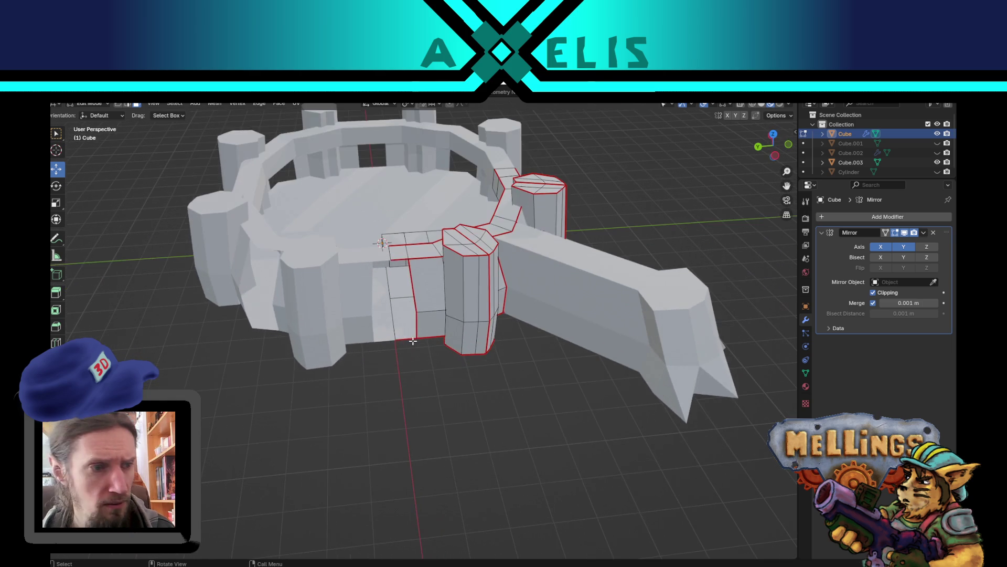
Knife-cut the narrow wall face beside the tower from its left edge
{"action": "left_click", "coordinate": [411, 290]}
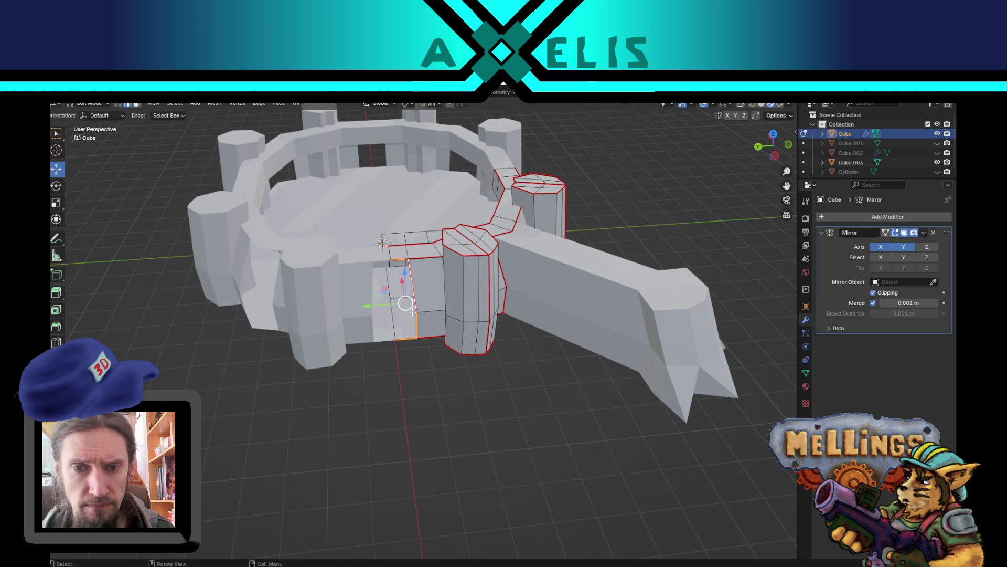
{"action": "scroll", "coordinate": [415, 327], "scroll_direction": "up", "scroll_amount": 2}
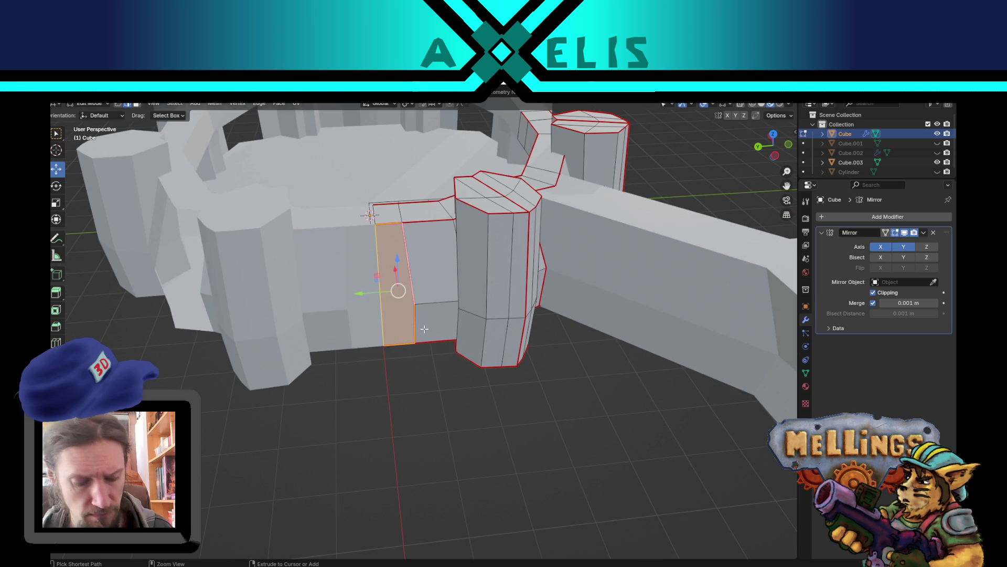
{"action": "key", "text": "k"}
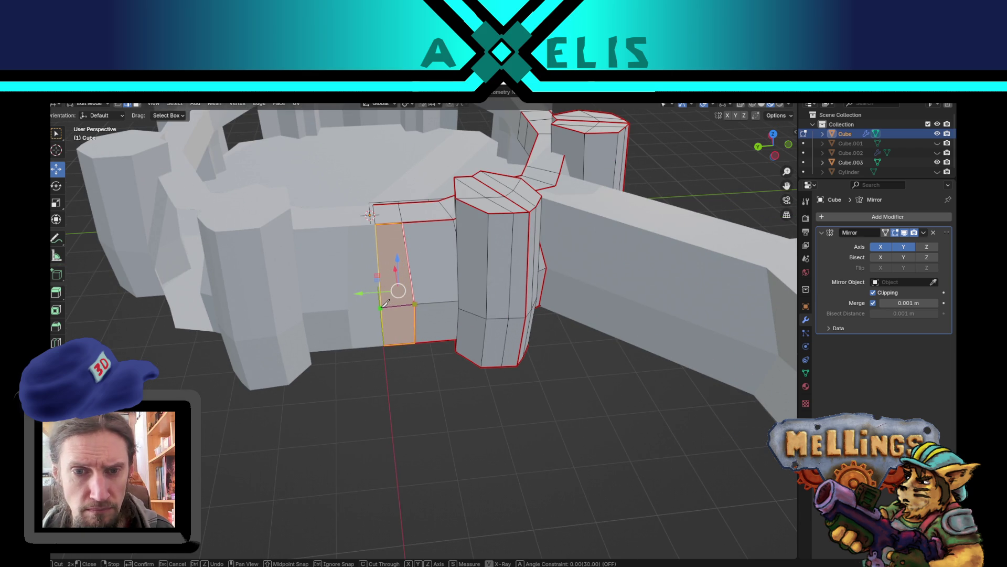
{"action": "left_click", "coordinate": [387, 304]}
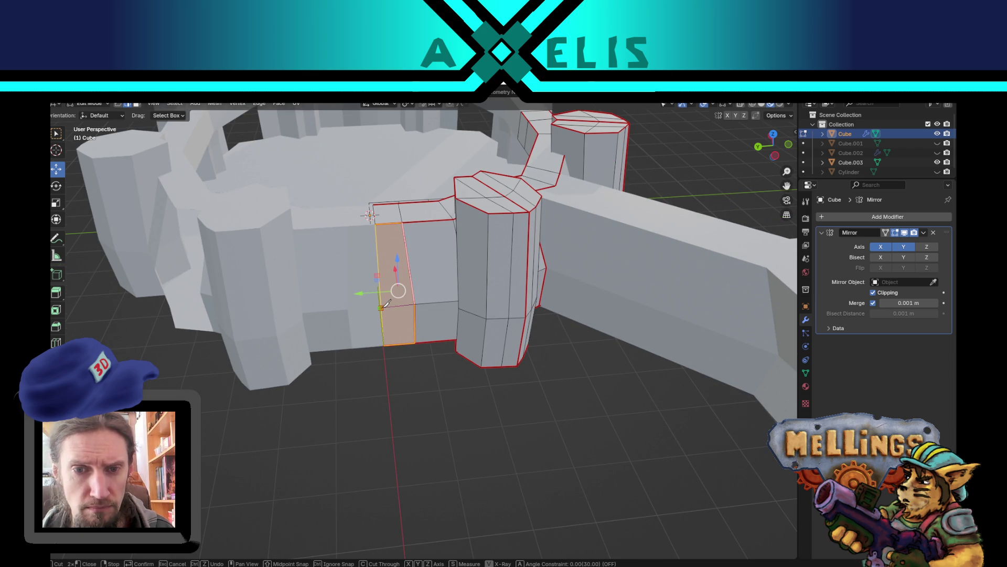
{"action": "key", "text": "Return"}
Slide the new cut vertex along the X axis
{"action": "middle_click_drag", "start_coordinate": [381, 308], "coordinate": [322, 416]}
{"action": "left_click", "coordinate": [378, 313]}
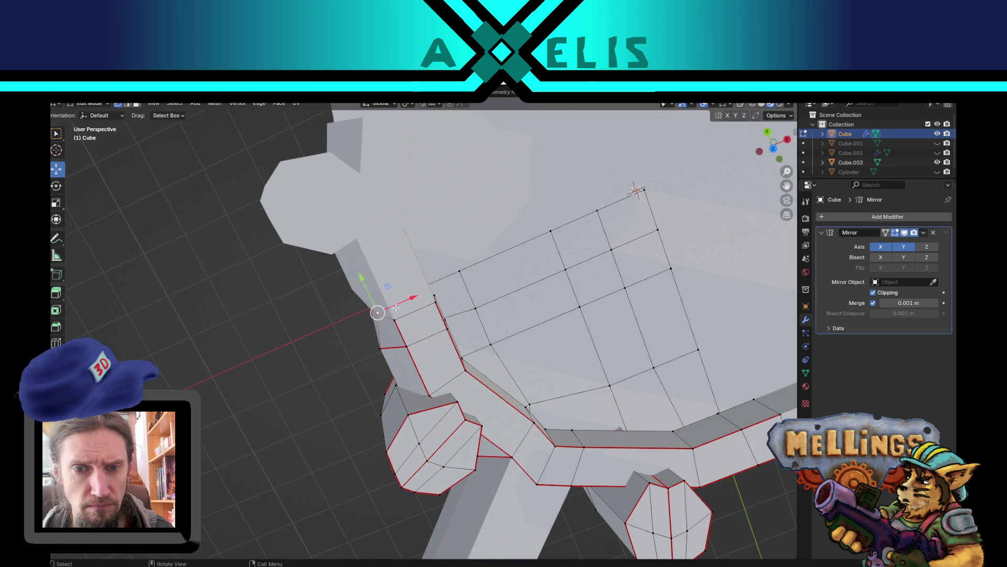
{"action": "key", "text": "g"}
{"action": "key", "text": "x"}
{"action": "left_click", "coordinate": [373, 313]}
Select the wall face between two vertical edge loops and knife-cut across it
{"action": "mouse_move", "coordinate": [372, 314]}
{"action": "middle_mouse_down"}
{"action": "mouse_move", "coordinate": [402, 379]}
{"action": "mouse_move", "coordinate": [497, 311]}
{"action": "middle_mouse_up"}
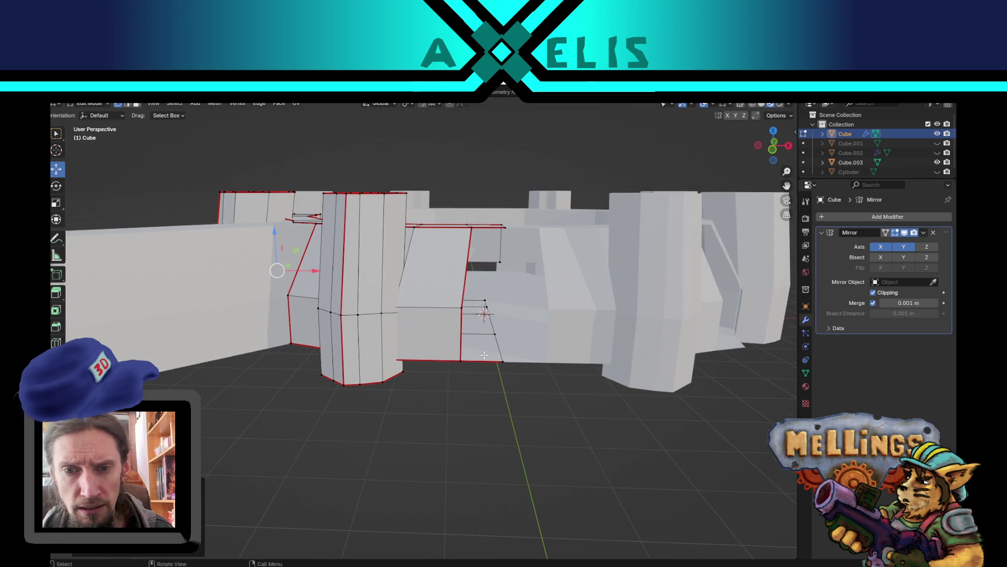
{"action": "middle_click_drag", "start_coordinate": [486, 354], "coordinate": [488, 404]}
{"action": "left_click", "coordinate": [480, 396], "text": "alt"}
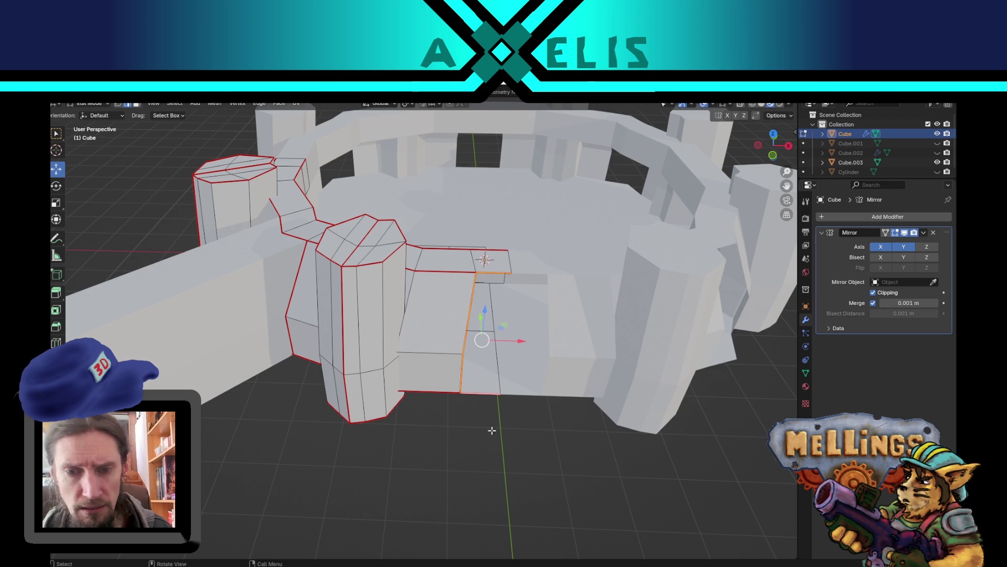
{"action": "left_click", "coordinate": [497, 407], "text": "alt+shift"}
{"action": "key", "text": "k"}
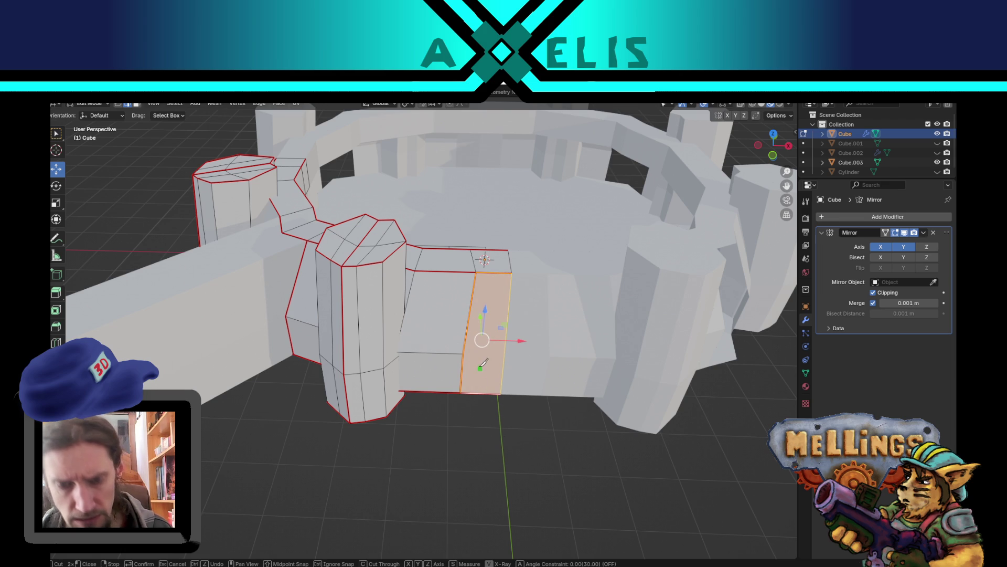
{"action": "left_click", "coordinate": [464, 354]}
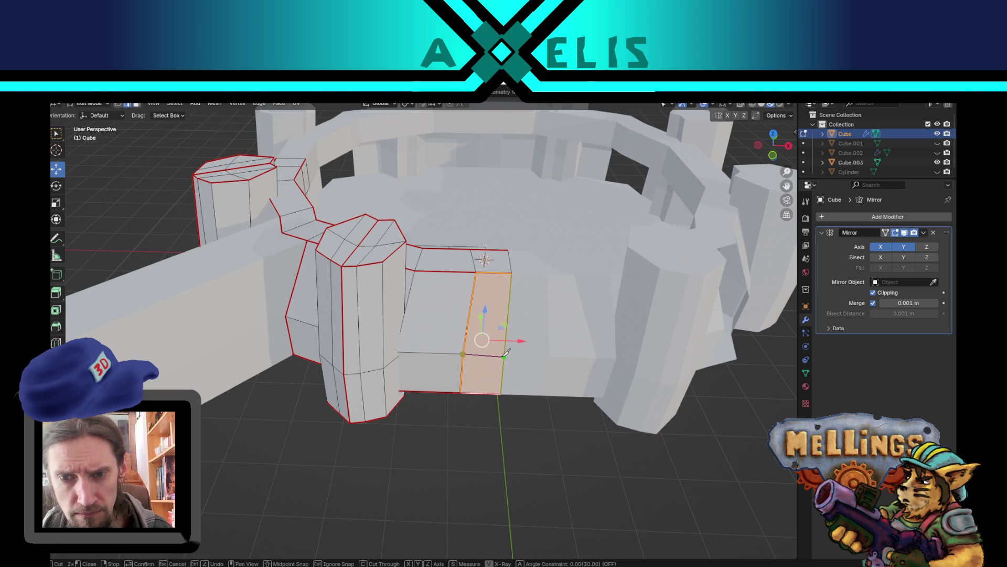
{"action": "mouse_move", "coordinate": [503, 356]}
{"action": "middle_mouse_down"}
{"action": "mouse_move", "coordinate": [504, 333]}
{"action": "mouse_move", "coordinate": [487, 314]}
{"action": "mouse_move", "coordinate": [582, 347]}
{"action": "mouse_move", "coordinate": [551, 367]}
{"action": "mouse_move", "coordinate": [609, 299]}
{"action": "mouse_move", "coordinate": [519, 349]}
{"action": "middle_mouse_up"}
{"action": "key", "text": "Return"}
Save hum_boss.blend, return to Object Mode, and hide the arm piece Cube.003
{"action": "scroll", "coordinate": [504, 378], "scroll_direction": "down", "scroll_amount": 5}
{"action": "key", "text": "ctrl+s"}
{"action": "mouse_move", "coordinate": [412, 408]}
{"action": "middle_mouse_down"}
{"action": "mouse_move", "coordinate": [512, 398]}
{"action": "mouse_move", "coordinate": [456, 367]}
{"action": "mouse_move", "coordinate": [416, 402]}
{"action": "mouse_move", "coordinate": [333, 382]}
{"action": "middle_mouse_up"}
{"action": "key", "text": "Tab"}
{"action": "left_click", "coordinate": [333, 382]}
{"action": "mouse_move", "coordinate": [410, 426]}
{"action": "middle_mouse_down"}
{"action": "mouse_move", "coordinate": [502, 398]}
{"action": "mouse_move", "coordinate": [443, 436]}
{"action": "mouse_move", "coordinate": [496, 411]}
{"action": "mouse_move", "coordinate": [486, 429]}
{"action": "mouse_move", "coordinate": [439, 402]}
{"action": "mouse_move", "coordinate": [390, 389]}
{"action": "mouse_move", "coordinate": [352, 395]}
{"action": "mouse_move", "coordinate": [444, 407]}
{"action": "middle_mouse_up"}
{"action": "key", "text": "h"}
{"action": "scroll", "coordinate": [441, 403], "scroll_direction": "up", "scroll_amount": 5}
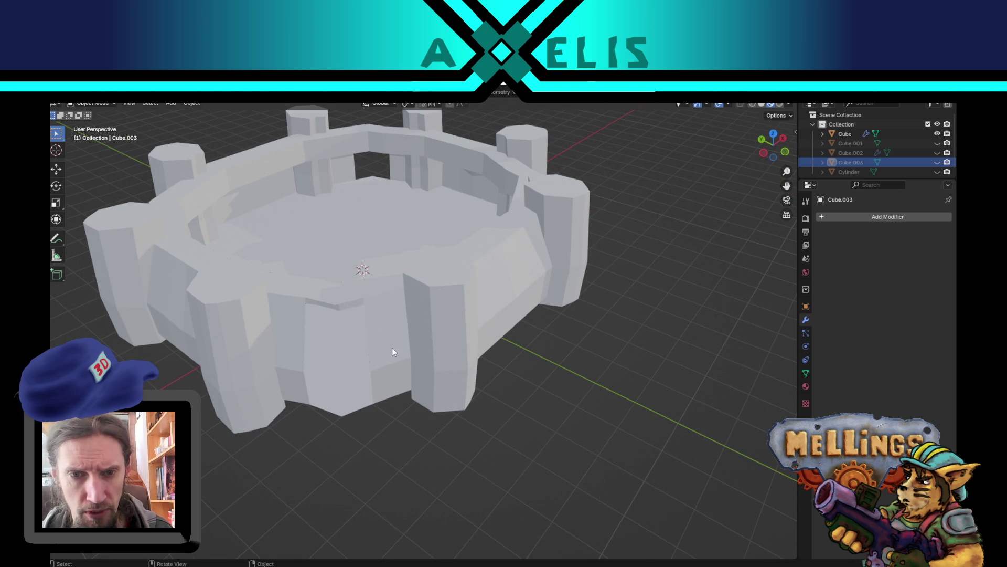
In Edit Mode on the fortress Cube, dissolve the wall recess faces into one face
{"action": "left_click", "coordinate": [392, 358]}
{"action": "key", "text": "Tab"}
{"action": "middle_click_drag", "start_coordinate": [391, 359], "coordinate": [433, 343]}
{"action": "key", "text": "3"}
{"action": "left_click", "coordinate": [442, 321]}
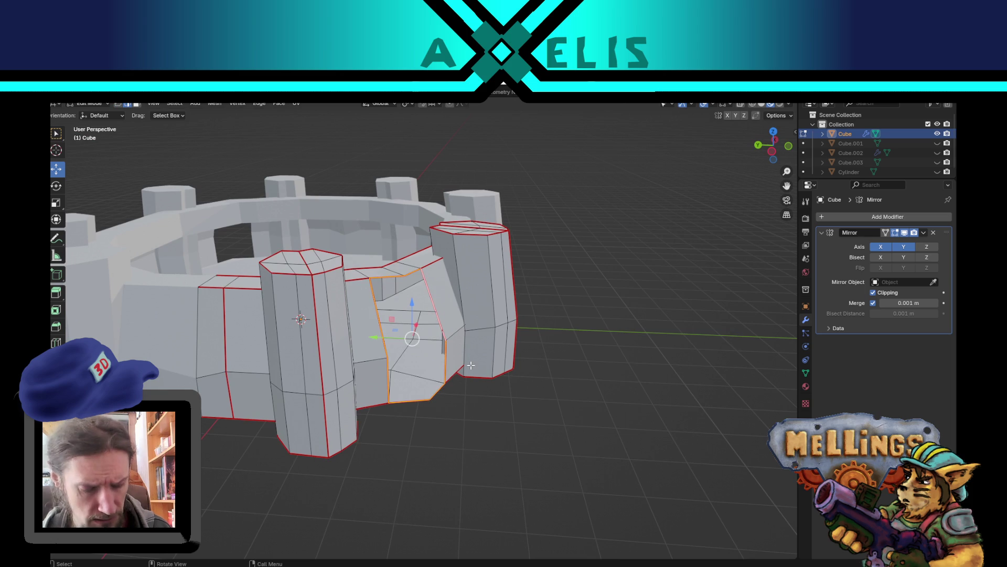
{"action": "key", "text": "ctrl+x"}
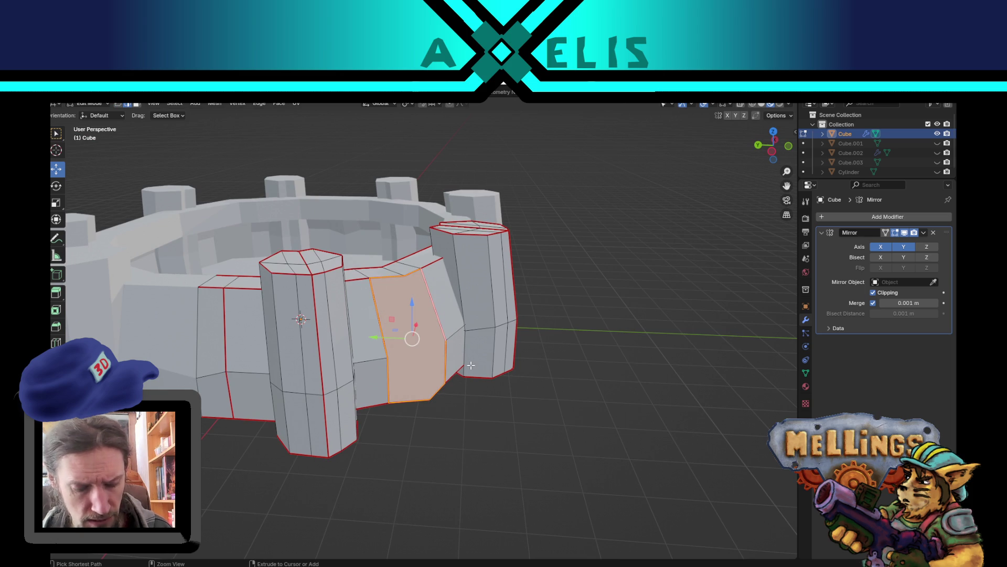
{"action": "key", "text": "ctrl+t"}
{"action": "mouse_move", "coordinate": [495, 392]}
{"action": "middle_mouse_down"}
{"action": "mouse_move", "coordinate": [411, 378]}
{"action": "mouse_move", "coordinate": [430, 399]}
{"action": "mouse_move", "coordinate": [418, 392]}
{"action": "middle_mouse_up"}
{"action": "key", "text": "ctrl+z"}
Knife-cut the merged recess face top to bottom, then across the middle
{"action": "key", "text": "k"}
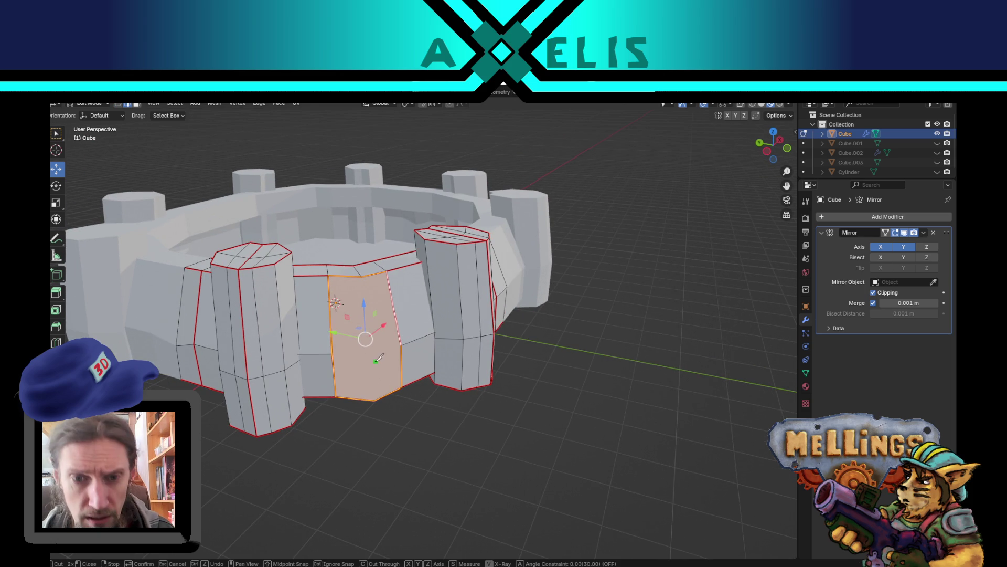
{"action": "left_click", "coordinate": [362, 275]}
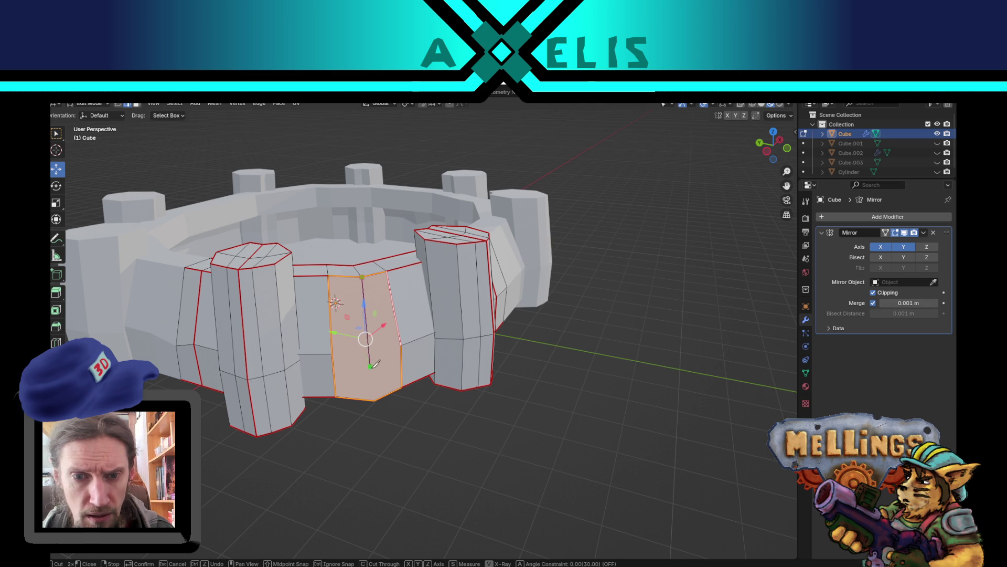
{"action": "left_click", "coordinate": [376, 399]}
{"action": "key", "text": "Return"}
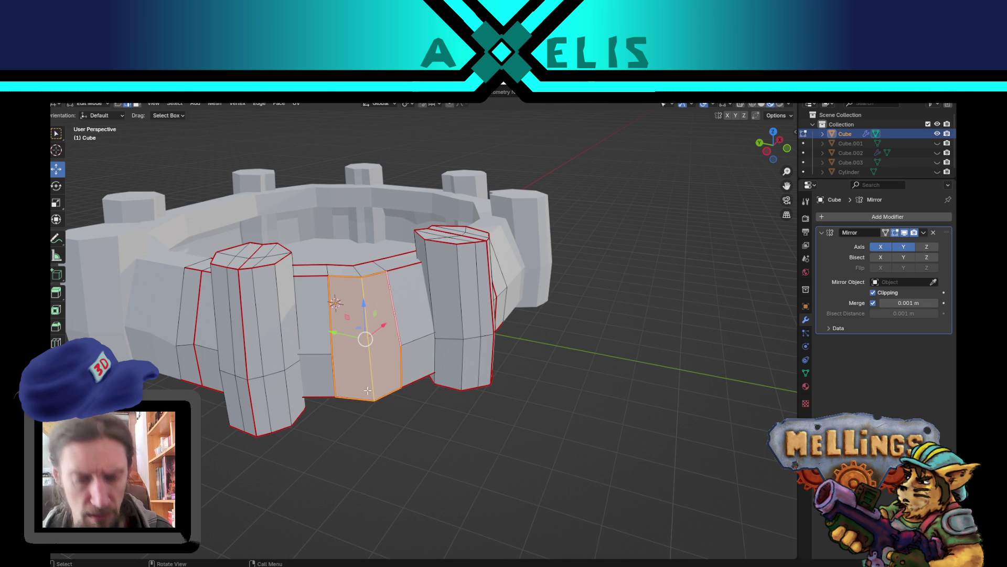
{"action": "key", "text": "k"}
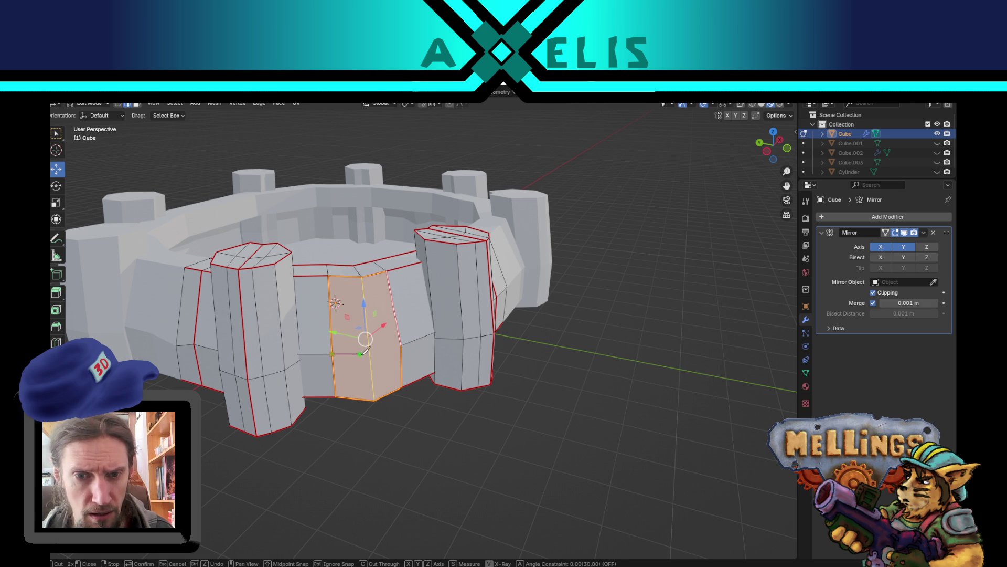
{"action": "left_click", "coordinate": [370, 356]}
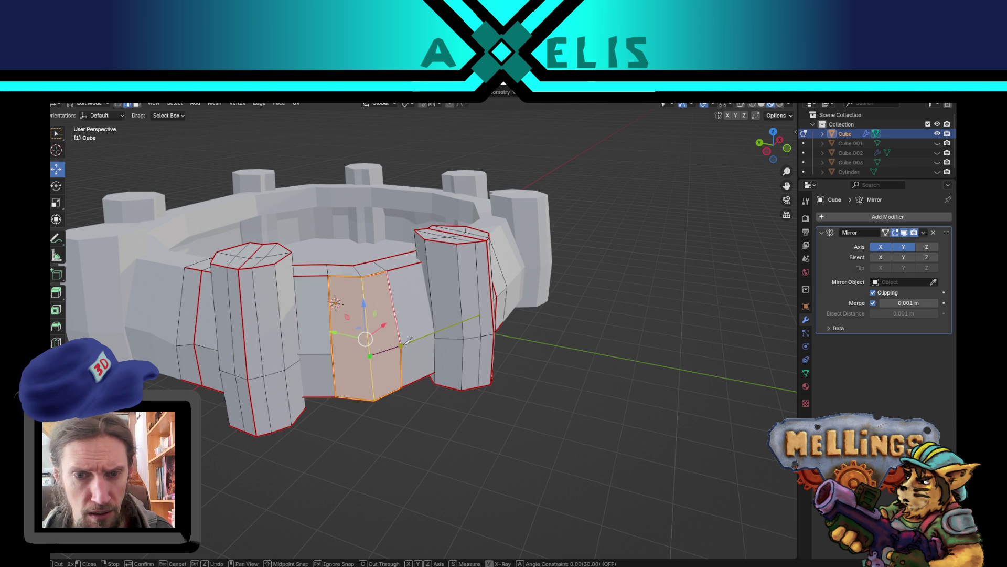
{"action": "left_click", "coordinate": [336, 350]}
{"action": "key", "text": "Return"}
{"action": "mouse_move", "coordinate": [441, 407]}
{"action": "middle_mouse_down"}
{"action": "mouse_move", "coordinate": [425, 371]}
{"action": "mouse_move", "coordinate": [470, 416]}
{"action": "mouse_move", "coordinate": [379, 360]}
{"action": "middle_mouse_up"}
{"action": "scroll", "coordinate": [470, 416], "scroll_direction": "up", "scroll_amount": 5}
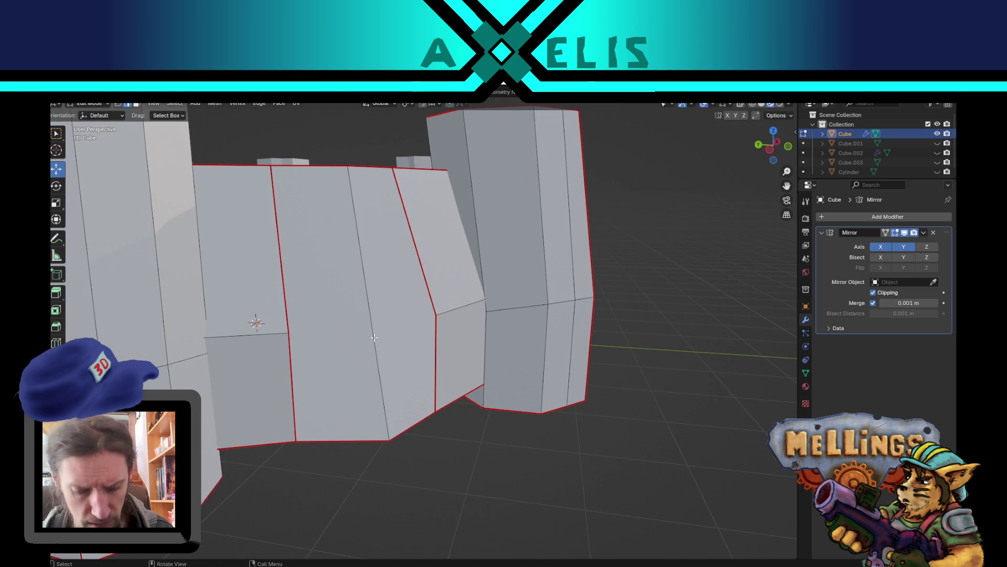
Knife-cut horizontally across the neighbouring wall faces
{"action": "key", "text": "k"}
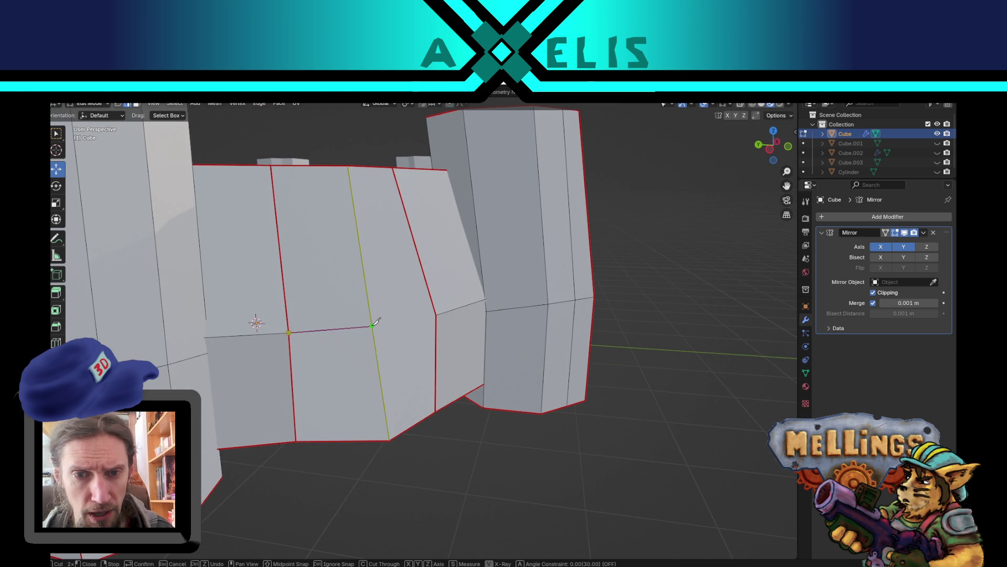
{"action": "key", "text": "Escape"}
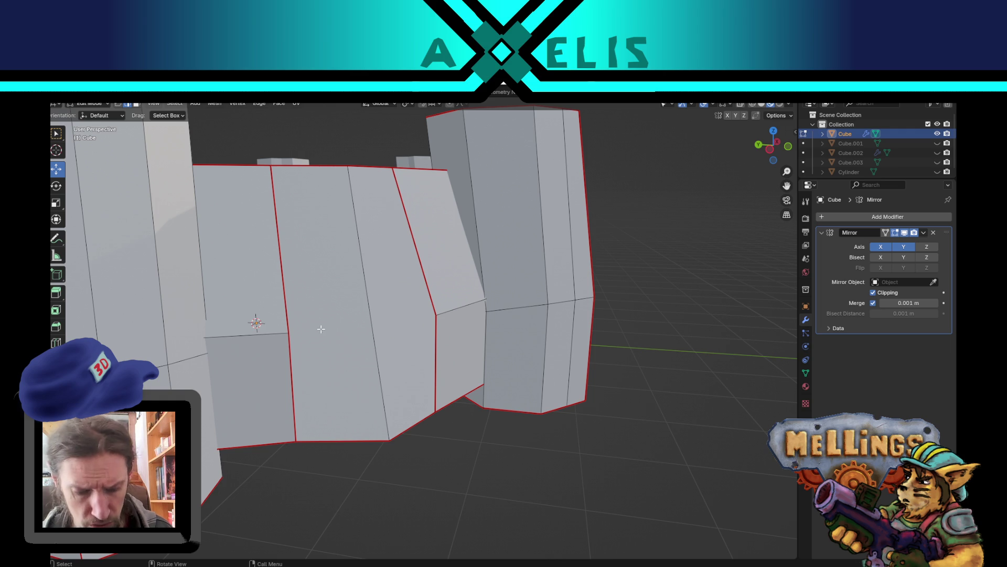
{"action": "key", "text": "k"}
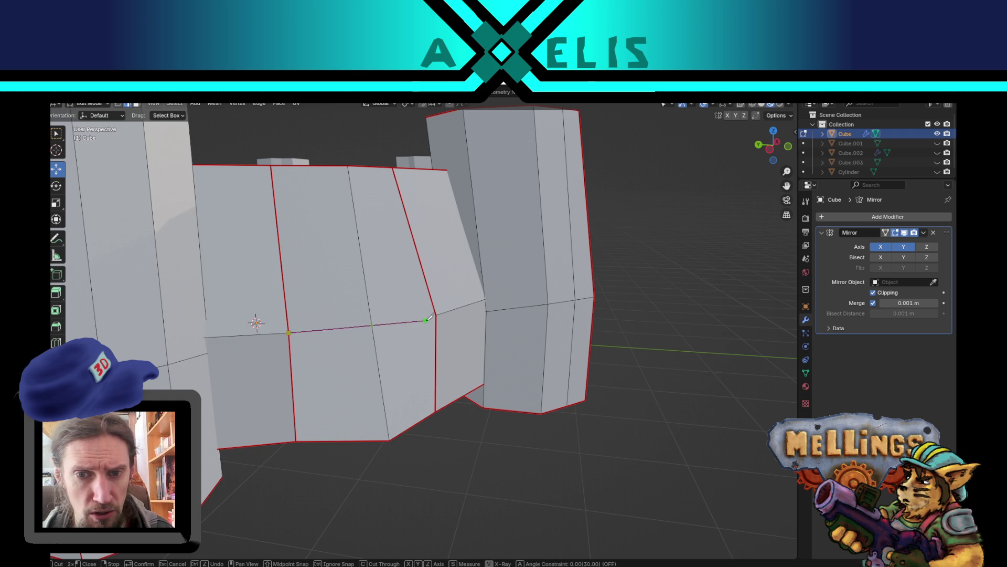
{"action": "left_click", "coordinate": [436, 315]}
{"action": "key", "text": "Return"}
Select the pair of wall faces beside the cut and slice them horizontally
{"action": "mouse_move", "coordinate": [446, 328]}
{"action": "middle_mouse_down"}
{"action": "mouse_move", "coordinate": [642, 410]}
{"action": "mouse_move", "coordinate": [487, 305]}
{"action": "mouse_move", "coordinate": [327, 223]}
{"action": "middle_mouse_up"}
{"action": "key", "text": "3"}
{"action": "left_click", "coordinate": [331, 200]}
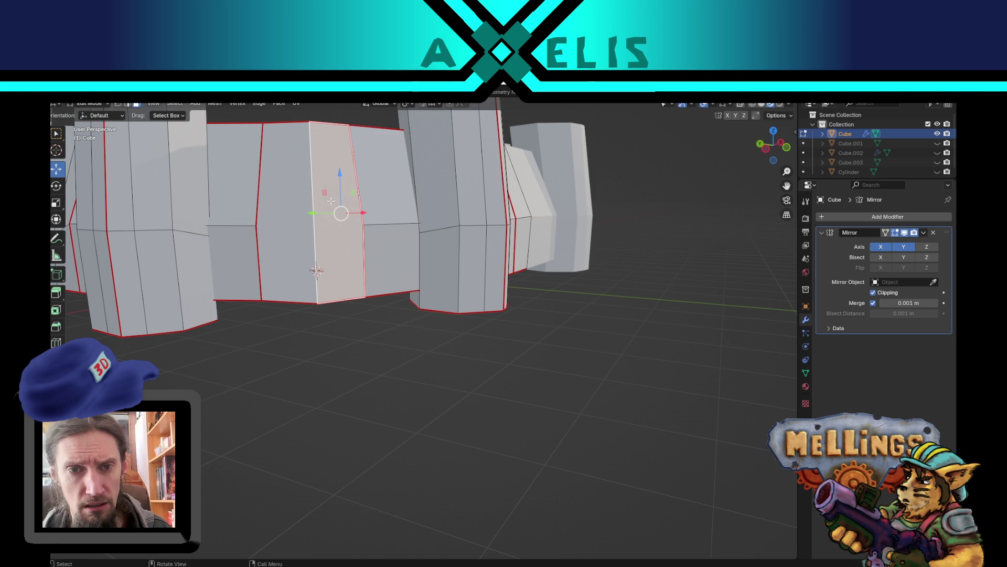
{"action": "key", "text": "ctrl+t"}
{"action": "key", "text": "ctrl+z"}
{"action": "middle_click_drag", "start_coordinate": [369, 257], "coordinate": [426, 346]}
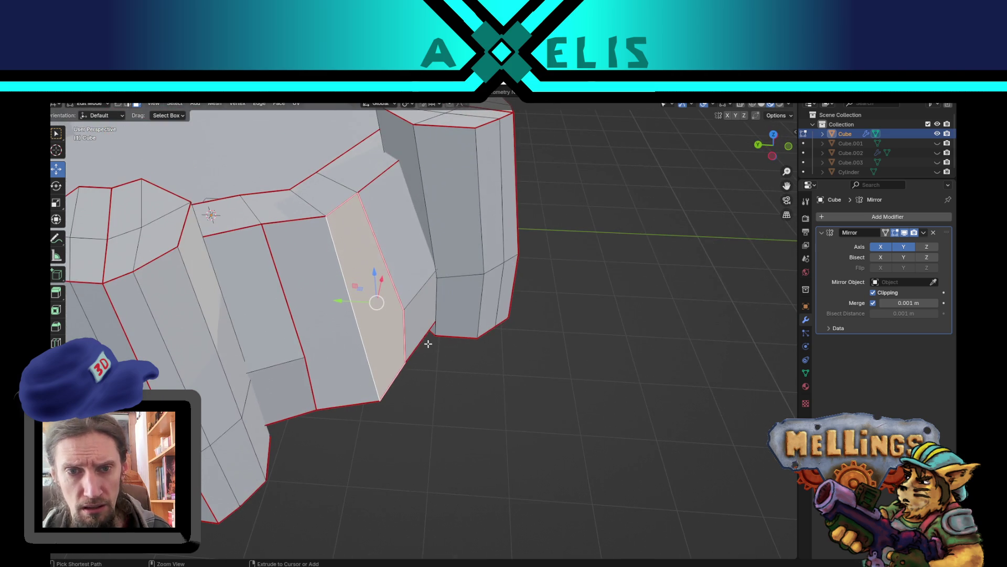
{"action": "key", "text": "alt+a"}
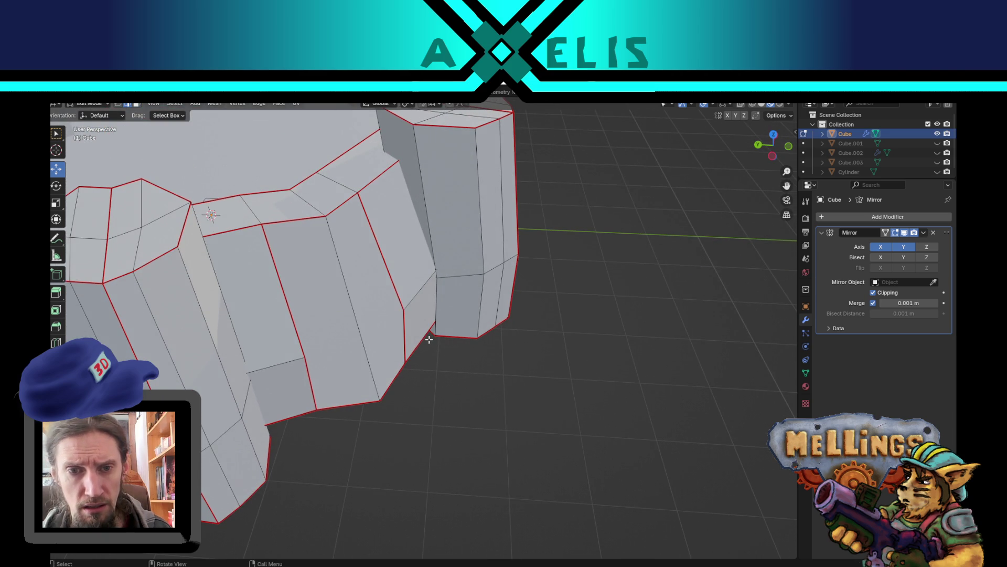
{"action": "key", "text": "ctrl+z"}
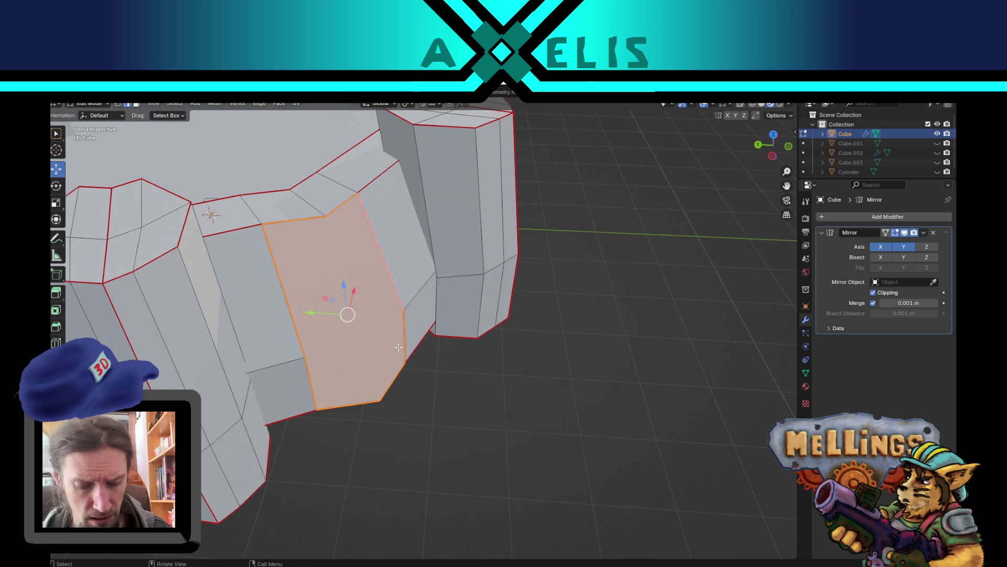
{"action": "key", "text": "k"}
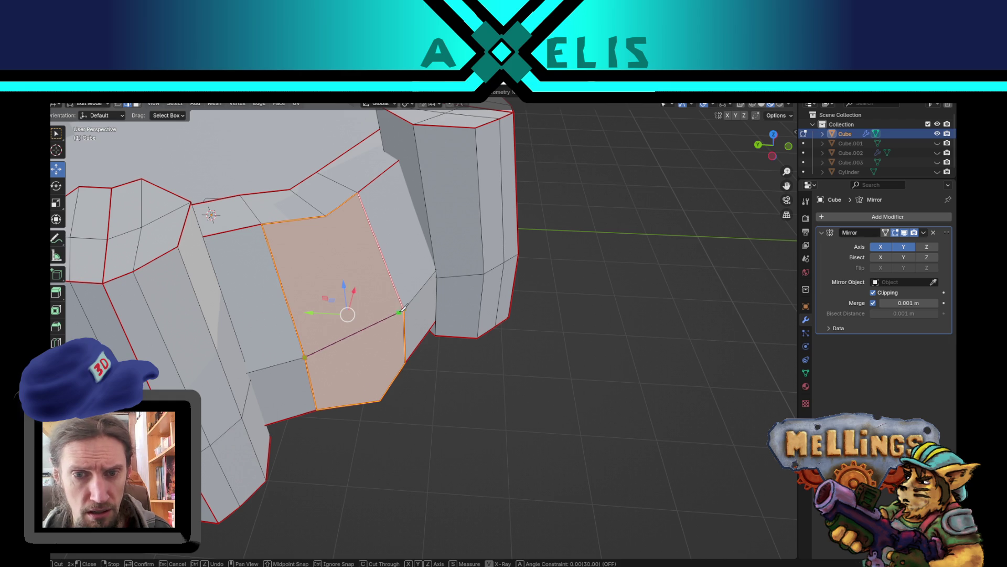
{"action": "key", "text": "Return"}
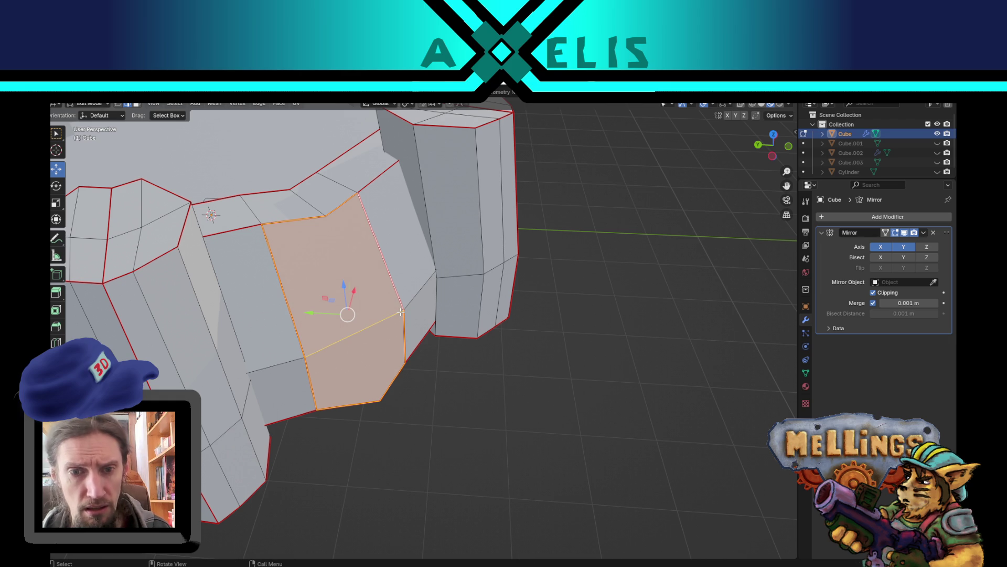
Knife-cut the front wall face vertically from bottom vertex to top vertex
{"action": "key", "text": "k"}
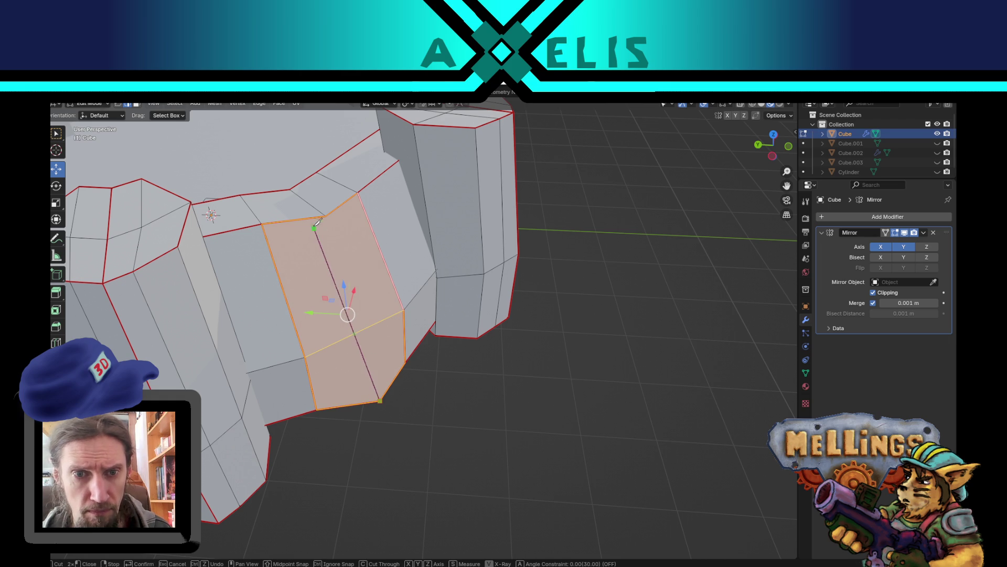
{"action": "left_click", "coordinate": [325, 217]}
{"action": "key", "text": "Return"}
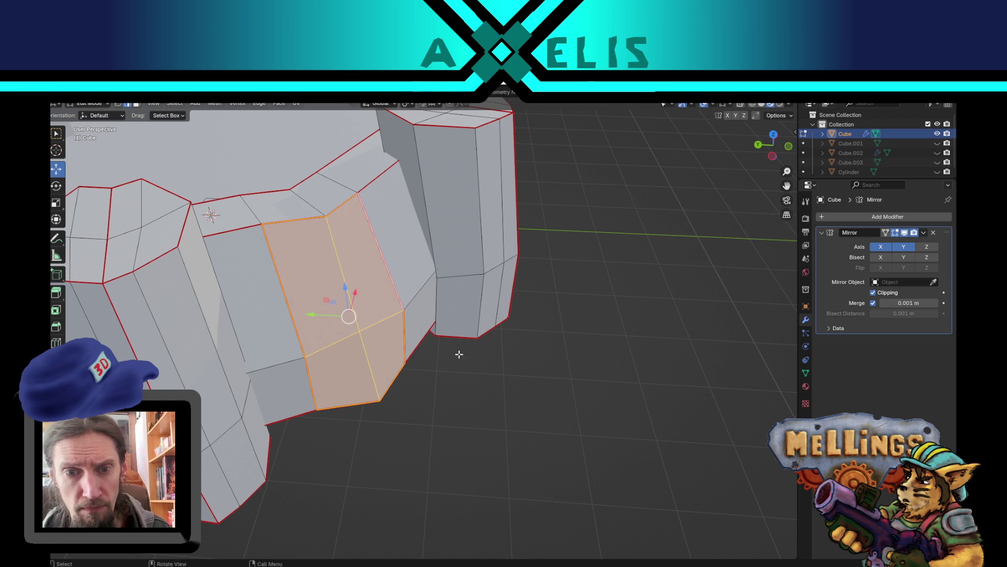
{"action": "mouse_move", "coordinate": [559, 416]}
{"action": "middle_mouse_down"}
{"action": "mouse_move", "coordinate": [513, 364]}
{"action": "mouse_move", "coordinate": [509, 430]}
{"action": "middle_mouse_up"}
{"action": "left_click", "coordinate": [322, 332]}
{"action": "middle_click_drag", "start_coordinate": [322, 333], "coordinate": [490, 391]}
Lower a top vertex of the ring wall slightly
{"action": "mouse_move", "coordinate": [421, 408]}
{"action": "middle_mouse_down"}
{"action": "mouse_move", "coordinate": [438, 401]}
{"action": "mouse_move", "coordinate": [539, 418]}
{"action": "mouse_move", "coordinate": [441, 372]}
{"action": "mouse_move", "coordinate": [405, 398]}
{"action": "mouse_move", "coordinate": [383, 389]}
{"action": "mouse_move", "coordinate": [390, 238]}
{"action": "middle_mouse_up"}
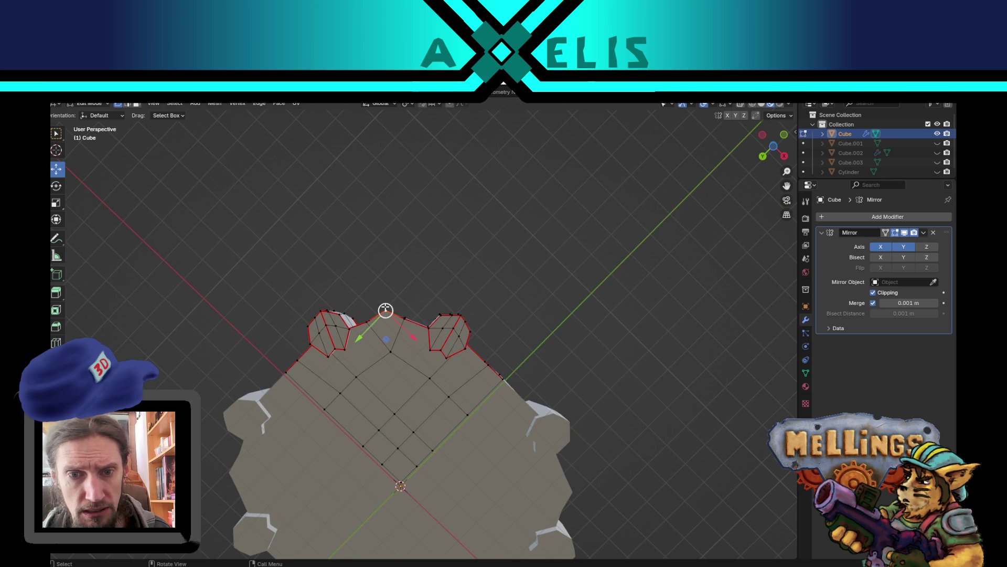
{"action": "mouse_move", "coordinate": [388, 336]}
{"action": "left_mouse_down"}
{"action": "mouse_move", "coordinate": [387, 344]}
{"action": "mouse_move", "coordinate": [387, 320]}
{"action": "left_mouse_up"}
{"action": "mouse_move", "coordinate": [458, 218]}
{"action": "middle_mouse_down"}
{"action": "mouse_move", "coordinate": [472, 378]}
{"action": "mouse_move", "coordinate": [402, 404]}
{"action": "mouse_move", "coordinate": [464, 365]}
{"action": "mouse_move", "coordinate": [434, 362]}
{"action": "mouse_move", "coordinate": [457, 334]}
{"action": "mouse_move", "coordinate": [429, 314]}
{"action": "mouse_move", "coordinate": [468, 342]}
{"action": "middle_mouse_up"}
Return to Object Mode, save hum_boss.blend, and unhide all fortress pieces
{"action": "key", "text": "Tab"}
{"action": "scroll", "coordinate": [401, 397], "scroll_direction": "down", "scroll_amount": 6}
{"action": "key", "text": "ctrl+s"}
{"action": "scroll", "coordinate": [435, 357], "scroll_direction": "up", "scroll_amount": 3}
{"action": "key", "text": "alt+h"}
{"action": "scroll", "coordinate": [468, 342], "scroll_direction": "up", "scroll_amount": 1}
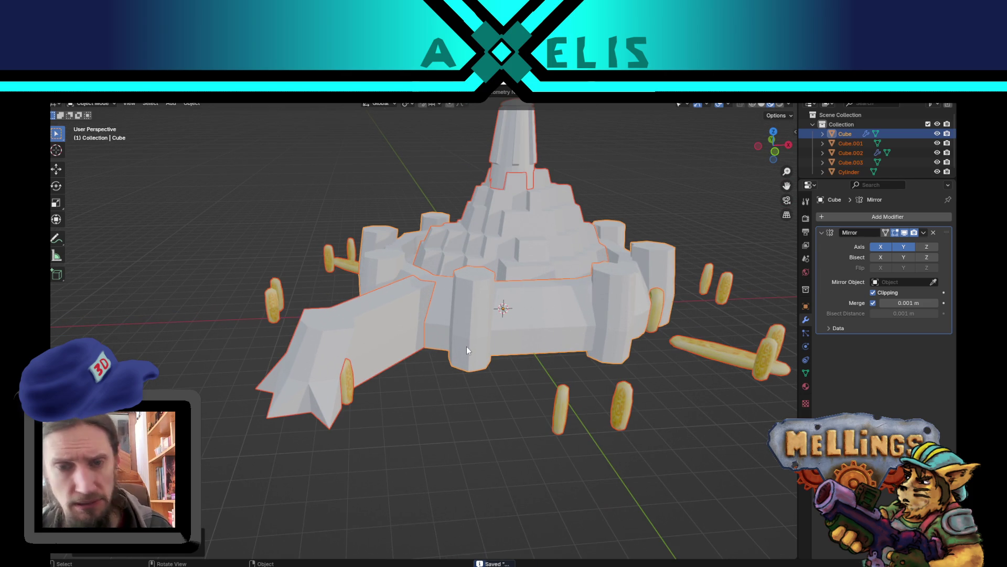
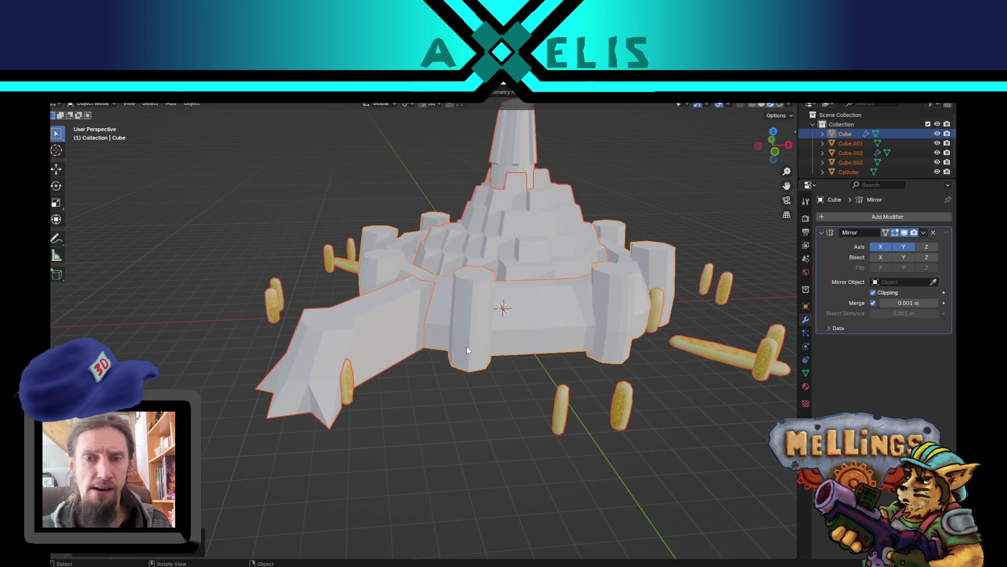
Orbit and zoom around the castle ship to inspect it from several angles
{"action": "scroll", "coordinate": [467, 350], "scroll_direction": "down", "scroll_amount": 2}
{"action": "mouse_move", "coordinate": [492, 366]}
{"action": "middle_mouse_down"}
{"action": "mouse_move", "coordinate": [542, 398]}
{"action": "mouse_move", "coordinate": [499, 373]}
{"action": "mouse_move", "coordinate": [470, 384]}
{"action": "mouse_move", "coordinate": [455, 323]}
{"action": "middle_mouse_up"}
{"action": "scroll", "coordinate": [500, 374], "scroll_direction": "down", "scroll_amount": 1}
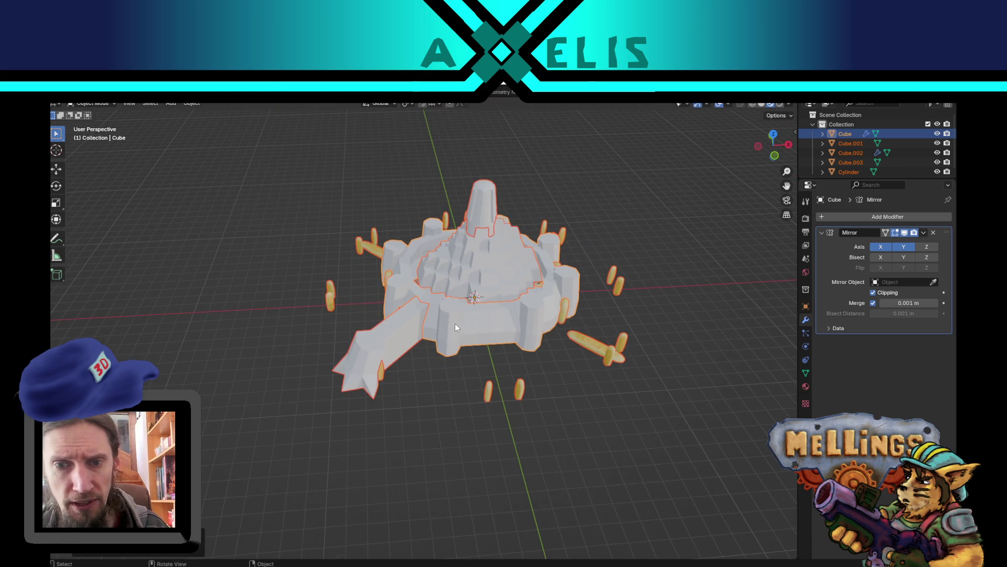
{"action": "scroll", "coordinate": [480, 396], "scroll_direction": "up", "scroll_amount": 3}
{"action": "mouse_move", "coordinate": [481, 396]}
{"action": "middle_mouse_down"}
{"action": "mouse_move", "coordinate": [500, 377]}
{"action": "mouse_move", "coordinate": [510, 410]}
{"action": "mouse_move", "coordinate": [467, 369]}
{"action": "middle_mouse_up"}
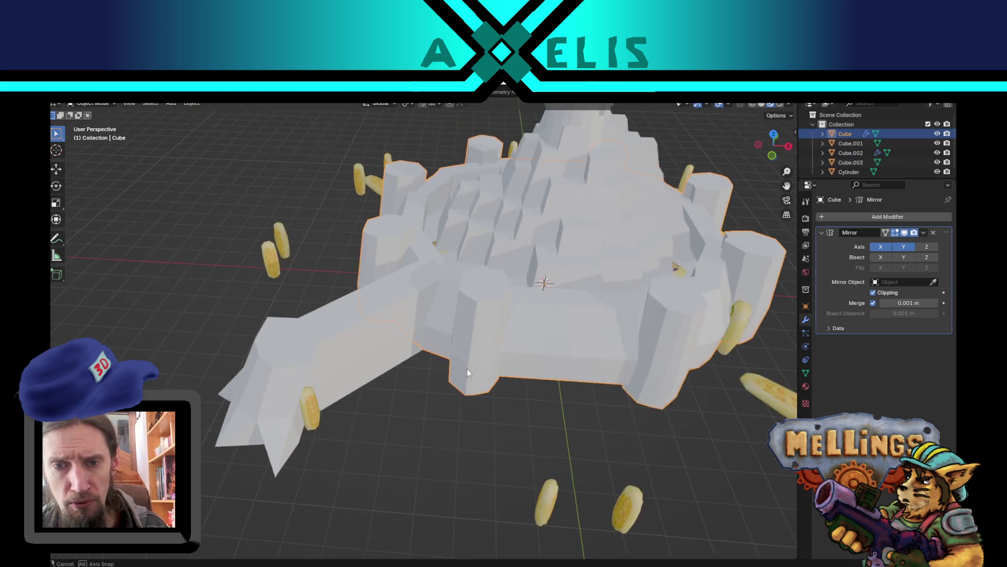
{"action": "left_click", "coordinate": [367, 374]}
{"action": "mouse_move", "coordinate": [379, 386]}
{"action": "middle_mouse_down"}
{"action": "mouse_move", "coordinate": [395, 351]}
{"action": "mouse_move", "coordinate": [422, 371]}
{"action": "mouse_move", "coordinate": [405, 349]}
{"action": "mouse_move", "coordinate": [413, 346]}
{"action": "middle_mouse_up"}
Select the main castle body Cube and enter Edit Mode
{"action": "left_click", "coordinate": [472, 314]}
{"action": "mouse_move", "coordinate": [483, 412]}
{"action": "middle_mouse_down"}
{"action": "mouse_move", "coordinate": [482, 390]}
{"action": "mouse_move", "coordinate": [496, 375]}
{"action": "mouse_move", "coordinate": [454, 367]}
{"action": "mouse_move", "coordinate": [424, 336]}
{"action": "mouse_move", "coordinate": [442, 281]}
{"action": "mouse_move", "coordinate": [451, 316]}
{"action": "mouse_move", "coordinate": [419, 366]}
{"action": "mouse_move", "coordinate": [452, 388]}
{"action": "mouse_move", "coordinate": [492, 395]}
{"action": "mouse_move", "coordinate": [418, 366]}
{"action": "mouse_move", "coordinate": [448, 371]}
{"action": "mouse_move", "coordinate": [406, 347]}
{"action": "mouse_move", "coordinate": [508, 333]}
{"action": "middle_mouse_up"}
{"action": "scroll", "coordinate": [496, 375], "scroll_direction": "up", "scroll_amount": 4}
{"action": "key", "text": "Tab"}
Select the two stacked wall faces beside the front tower
{"action": "scroll", "coordinate": [509, 334], "scroll_direction": "up", "scroll_amount": 5}
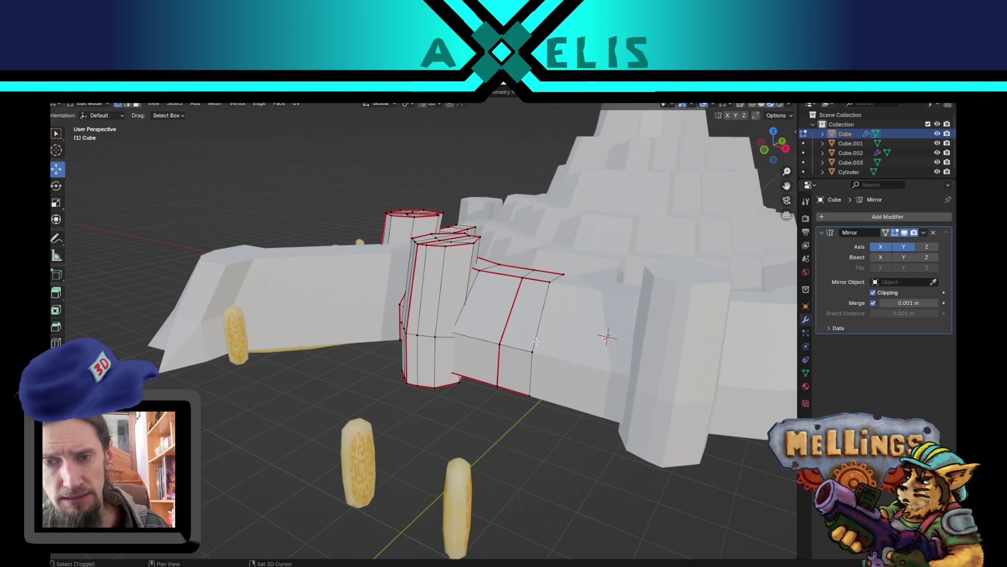
{"action": "middle_click_drag", "start_coordinate": [536, 342], "coordinate": [498, 329], "text": "shift"}
{"action": "left_click", "coordinate": [477, 314]}
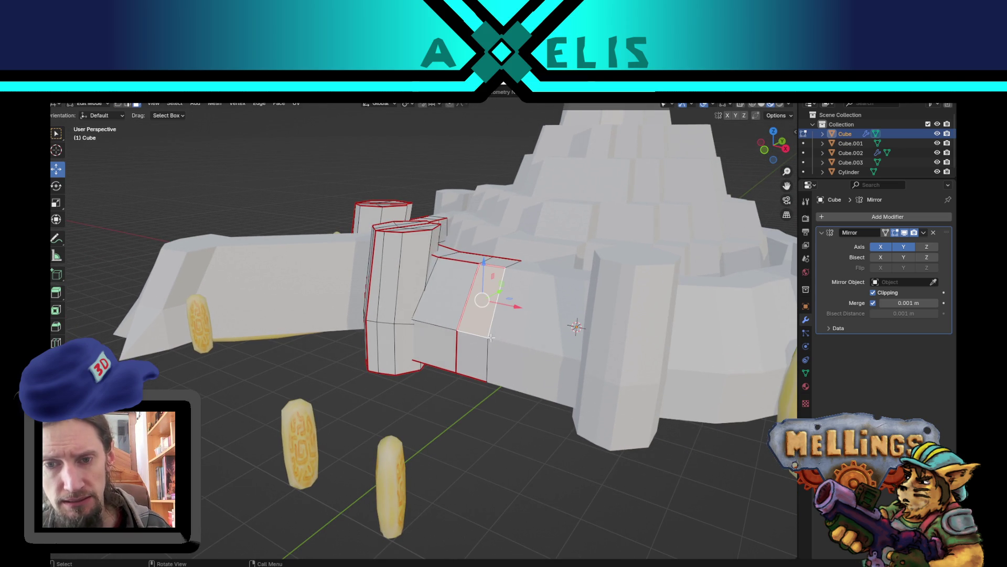
{"action": "left_click", "coordinate": [468, 356], "text": "shift"}
{"action": "mouse_move", "coordinate": [469, 357]}
{"action": "middle_mouse_down"}
{"action": "mouse_move", "coordinate": [474, 389]}
{"action": "mouse_move", "coordinate": [494, 342]}
{"action": "mouse_move", "coordinate": [535, 344]}
{"action": "mouse_move", "coordinate": [499, 341]}
{"action": "mouse_move", "coordinate": [517, 348]}
{"action": "middle_mouse_up"}
Extrude the two faces inward, shrink them slightly, and return to Object Mode
{"action": "key", "text": "e"}
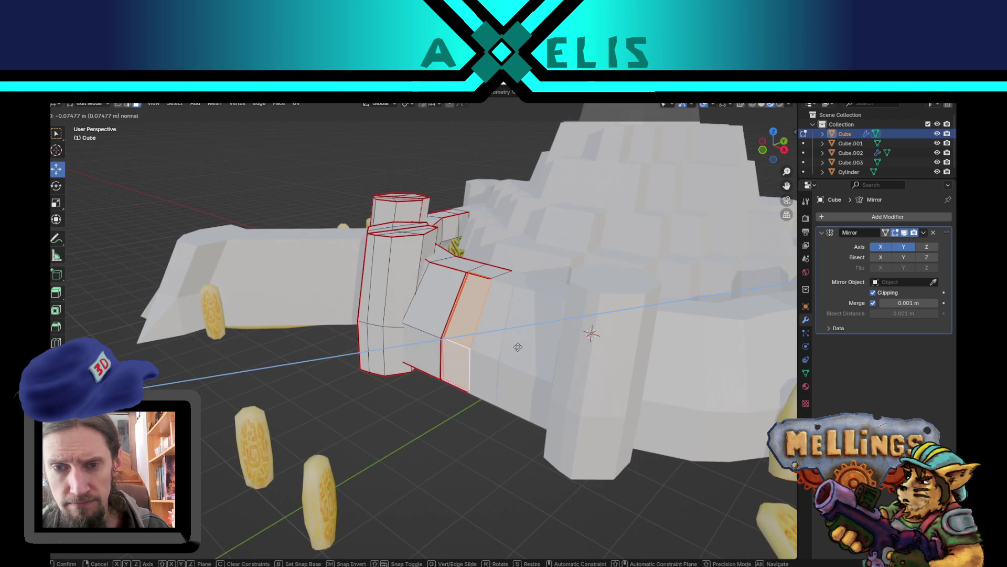
{"action": "left_click", "coordinate": [520, 346]}
{"action": "key", "text": "s"}
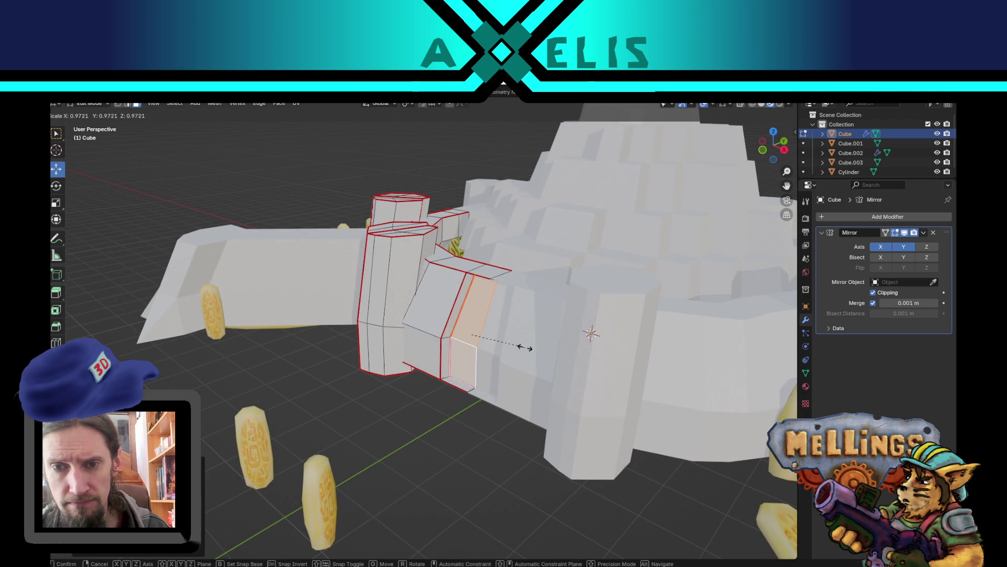
{"action": "left_click", "coordinate": [516, 347]}
{"action": "scroll", "coordinate": [516, 347], "scroll_direction": "down", "scroll_amount": 3}
{"action": "key", "text": "Tab"}
{"action": "middle_click_drag", "start_coordinate": [516, 346], "coordinate": [420, 339]}
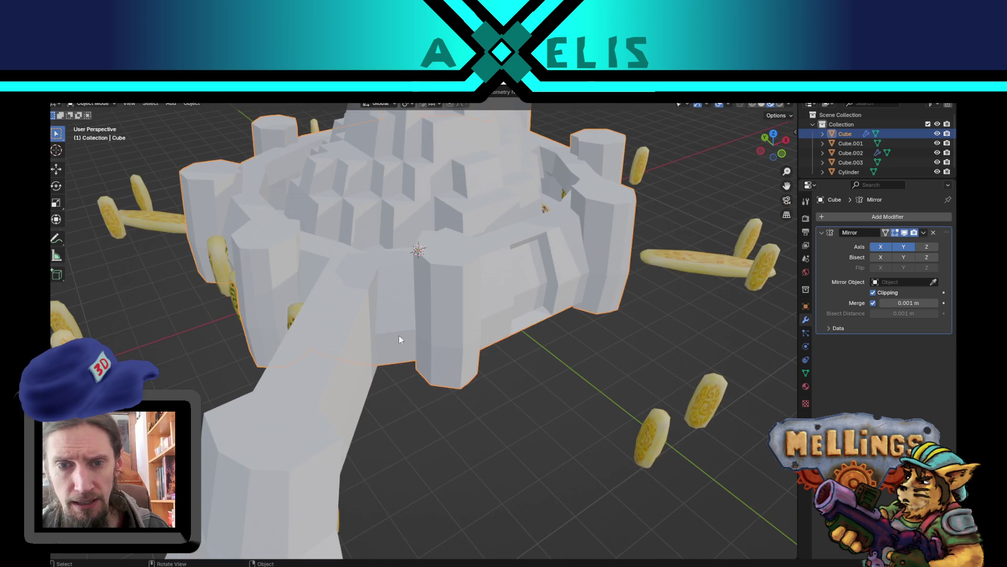
Hide Cube.003, then shrink four wall faces between the front towers on the castle body
{"action": "key", "text": "h"}
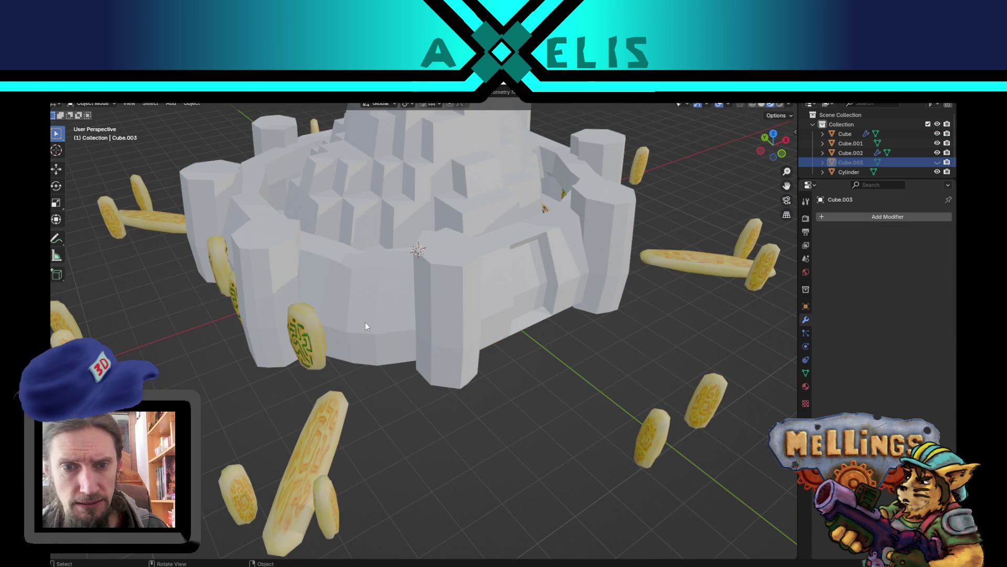
{"action": "key", "text": "Tab"}
{"action": "left_click", "coordinate": [336, 304]}
{"action": "left_click", "coordinate": [362, 304], "text": "shift"}
{"action": "left_click", "coordinate": [363, 352], "text": "shift"}
{"action": "left_click", "coordinate": [342, 345], "text": "shift"}
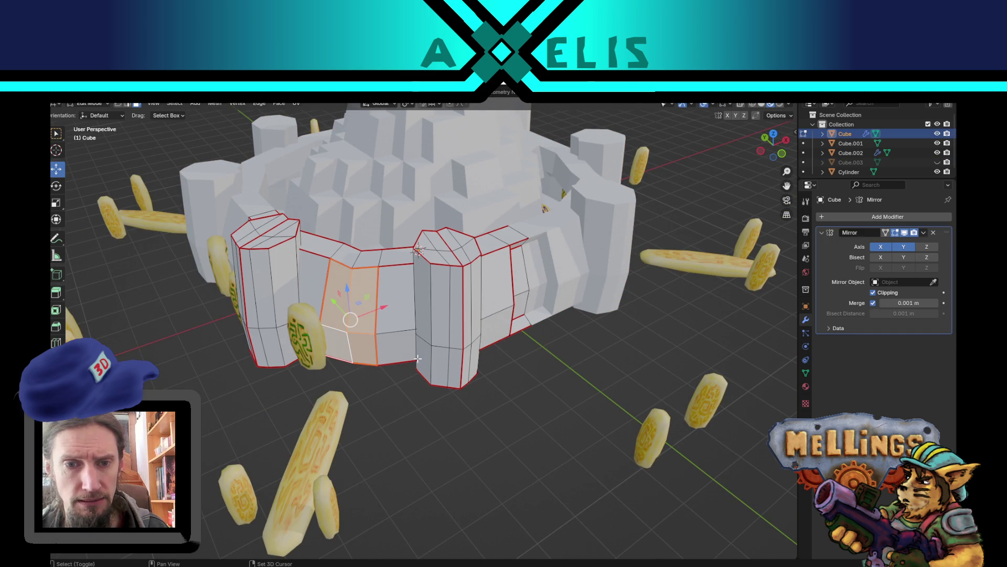
{"action": "key", "text": "s"}
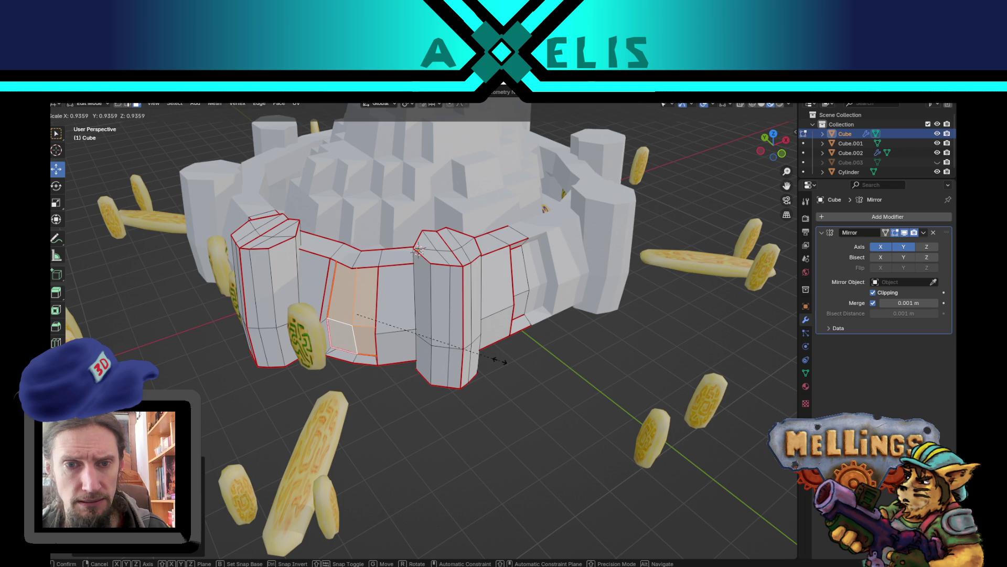
{"action": "left_click", "coordinate": [492, 362]}
Extrude two left-side wall faces inward and scale them smaller into an inset panel
{"action": "middle_click_drag", "start_coordinate": [420, 354], "coordinate": [387, 294]}
{"action": "left_click", "coordinate": [379, 283]}
{"action": "left_click", "coordinate": [373, 325], "text": "shift"}
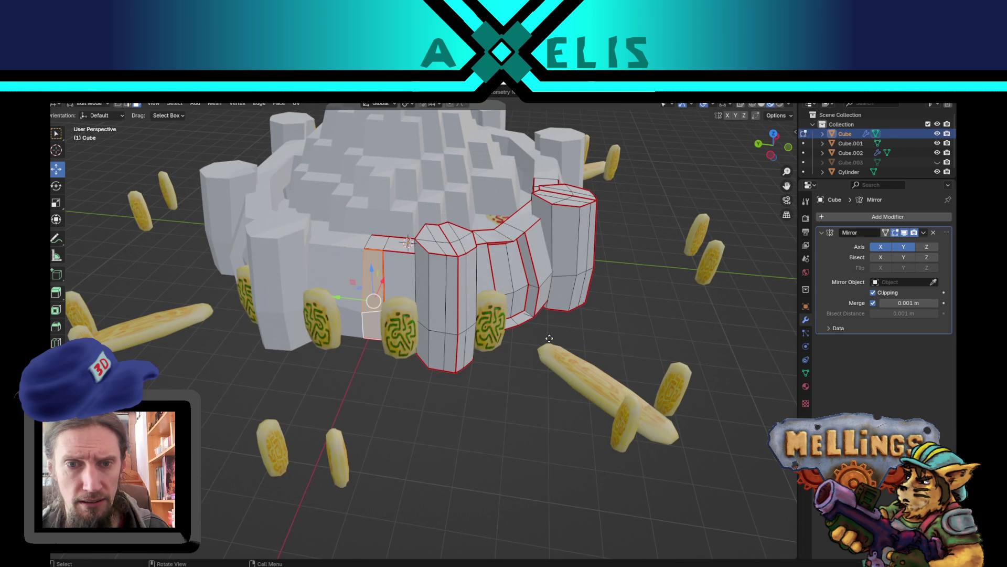
{"action": "key", "text": "e"}
{"action": "left_click", "coordinate": [547, 327]}
{"action": "key", "text": "s"}
{"action": "left_click", "coordinate": [505, 326]}
Leave Edit Mode, unhide the front arm piece Cube.003, and clear the face selection
{"action": "mouse_move", "coordinate": [521, 355]}
{"action": "middle_mouse_down"}
{"action": "mouse_move", "coordinate": [540, 330]}
{"action": "mouse_move", "coordinate": [534, 409]}
{"action": "mouse_move", "coordinate": [577, 412]}
{"action": "middle_mouse_up"}
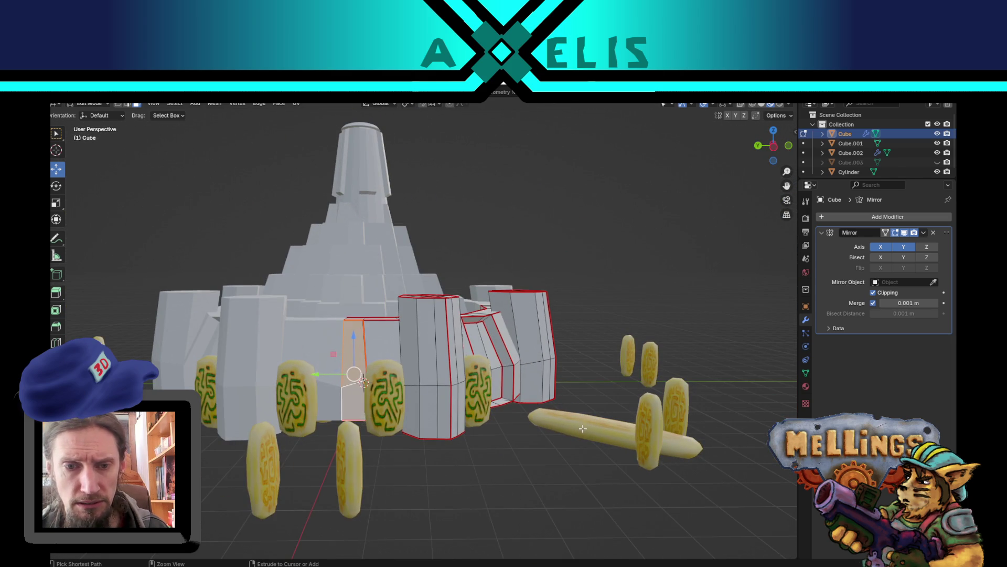
{"action": "left_click", "coordinate": [485, 362]}
{"action": "middle_click_drag", "start_coordinate": [645, 435], "coordinate": [544, 431]}
{"action": "key", "text": "Tab"}
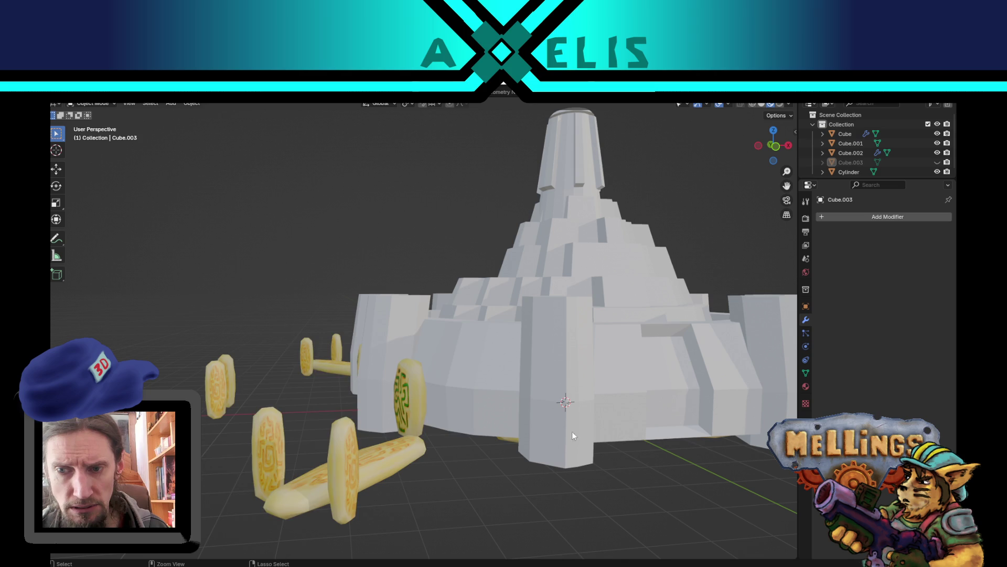
{"action": "key", "text": "alt+h"}
{"action": "key", "text": "Tab"}
{"action": "key", "text": "ctrl+z"}
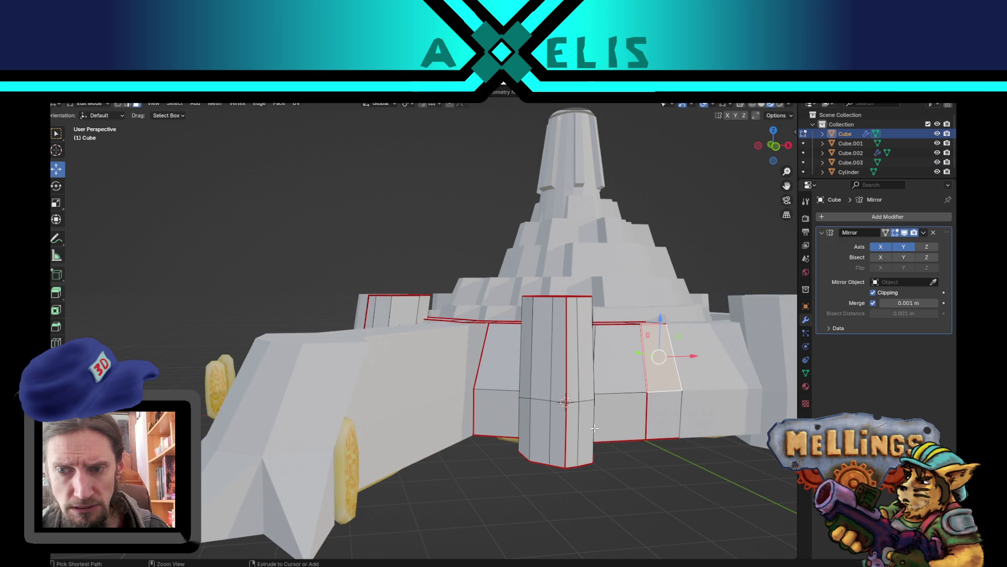
{"action": "key", "text": "ctrl+z"}
{"action": "mouse_move", "coordinate": [595, 428]}
{"action": "middle_mouse_down"}
{"action": "mouse_move", "coordinate": [626, 374]}
{"action": "mouse_move", "coordinate": [520, 383]}
{"action": "mouse_move", "coordinate": [515, 401]}
{"action": "mouse_move", "coordinate": [367, 263]}
{"action": "middle_mouse_up"}
Select the front arm piece Cube.003 and enter Edit Mode
{"action": "key", "text": "Tab"}
{"action": "left_click", "coordinate": [351, 248]}
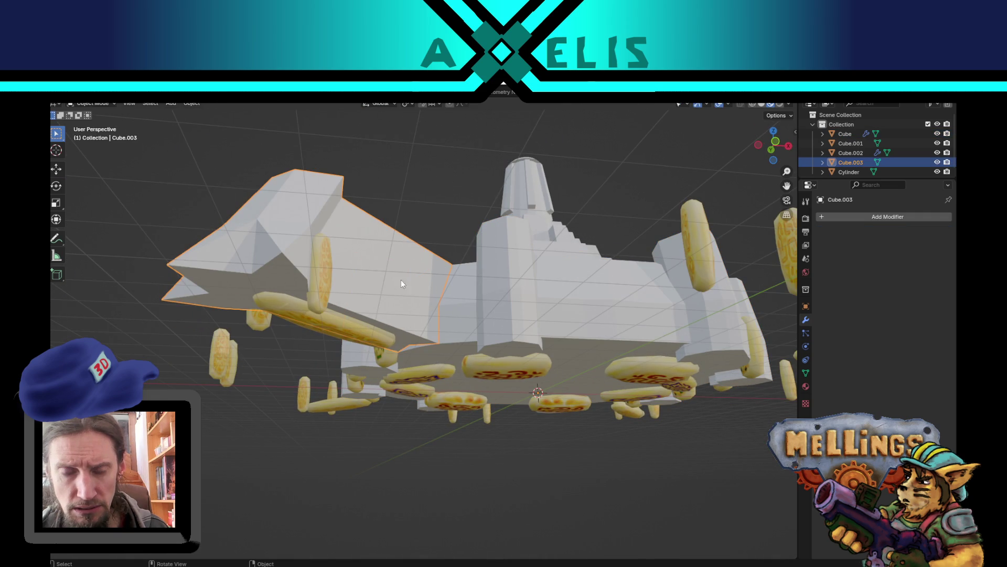
{"action": "key", "text": "Tab"}
{"action": "middle_click_drag", "start_coordinate": [394, 334], "coordinate": [437, 263]}
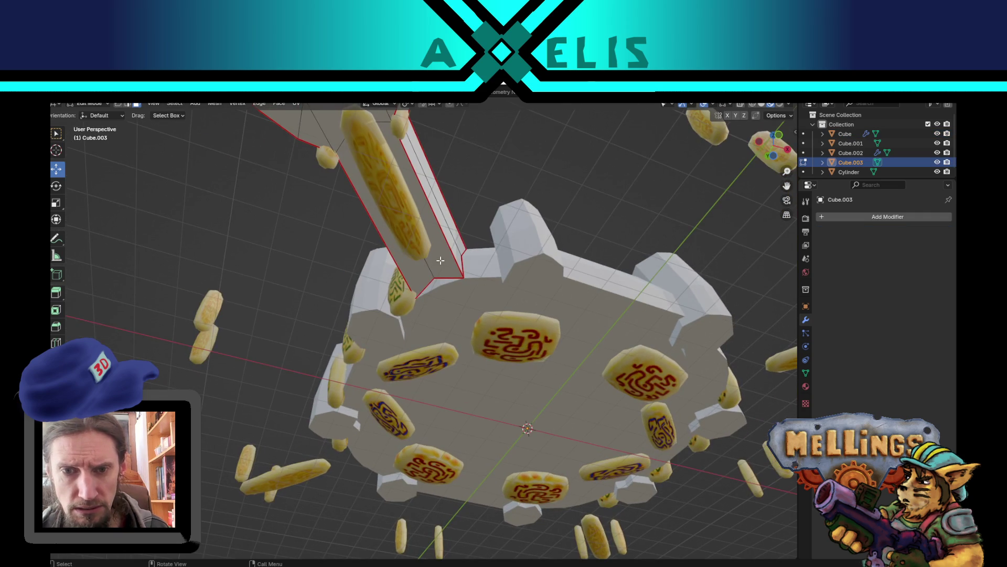
{"action": "middle_click_drag", "start_coordinate": [445, 302], "coordinate": [470, 280]}
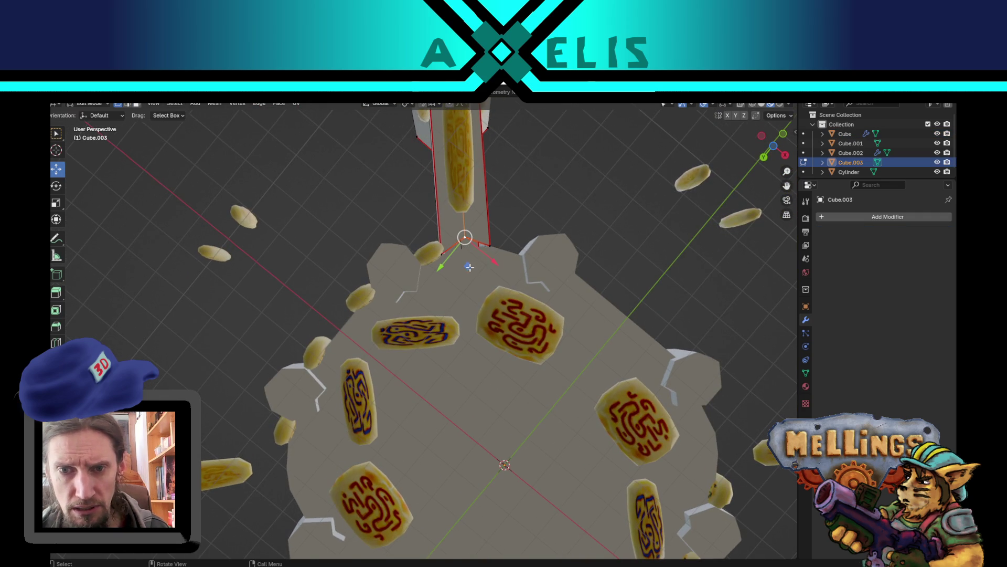
{"action": "mouse_move", "coordinate": [481, 245]}
{"action": "middle_mouse_down"}
{"action": "mouse_move", "coordinate": [374, 302]}
{"action": "mouse_move", "coordinate": [462, 268]}
{"action": "middle_mouse_up"}
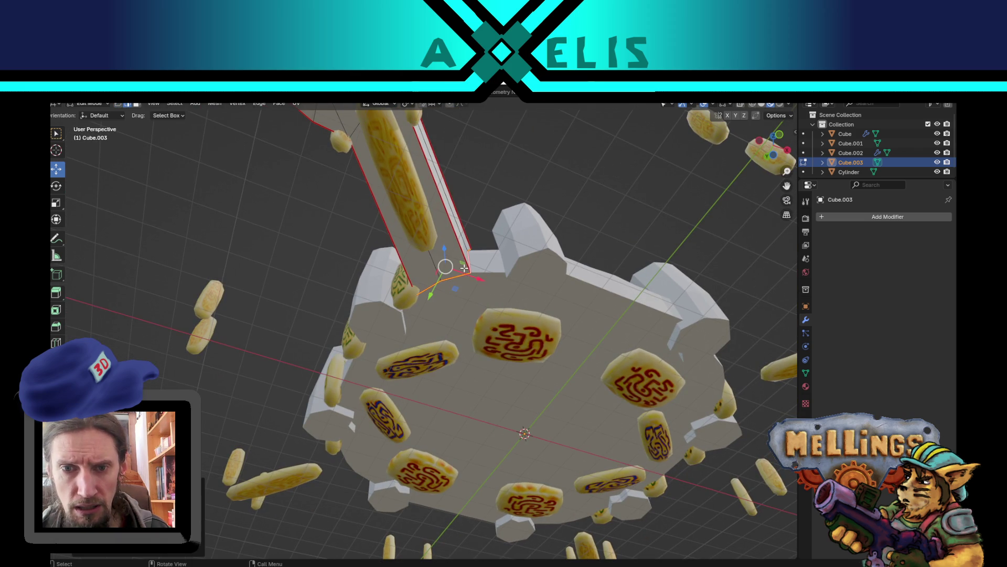
Slide the arm's end edge outward from the castle and widen it
{"action": "key", "text": "g"}
{"action": "key", "text": "shift+z"}
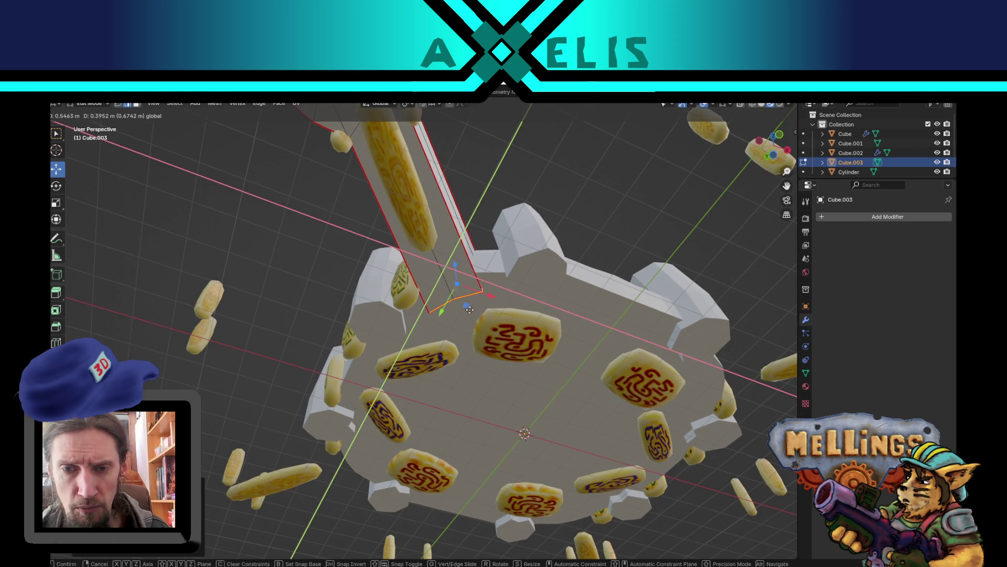
{"action": "left_click", "coordinate": [475, 322]}
{"action": "mouse_move", "coordinate": [475, 322]}
{"action": "middle_mouse_down"}
{"action": "mouse_move", "coordinate": [472, 368]}
{"action": "mouse_move", "coordinate": [438, 292]}
{"action": "mouse_move", "coordinate": [461, 292]}
{"action": "mouse_move", "coordinate": [450, 276]}
{"action": "mouse_move", "coordinate": [424, 351]}
{"action": "mouse_move", "coordinate": [443, 312]}
{"action": "middle_mouse_up"}
{"action": "left_click_drag", "start_coordinate": [457, 303], "coordinate": [431, 294]}
{"action": "middle_click_drag", "start_coordinate": [430, 294], "coordinate": [474, 241], "text": "alt"}
{"action": "left_click_drag", "start_coordinate": [474, 240], "coordinate": [503, 270]}
{"action": "key", "text": "s"}
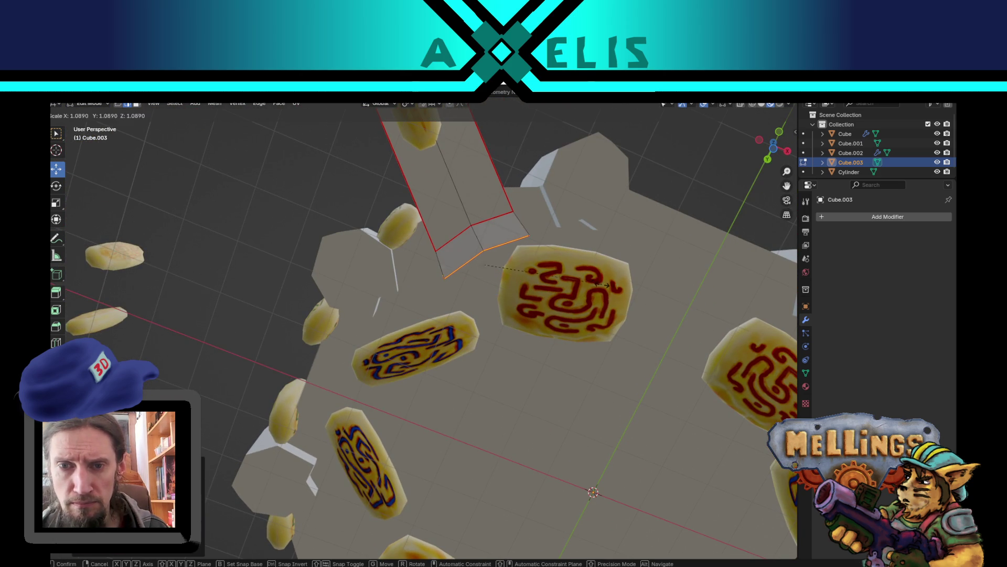
{"action": "left_click", "coordinate": [628, 292]}
Extrude the end edge into a new arm section and move its tip up and outward
{"action": "middle_click_drag", "start_coordinate": [628, 293], "coordinate": [533, 307]}
{"action": "key", "text": "e"}
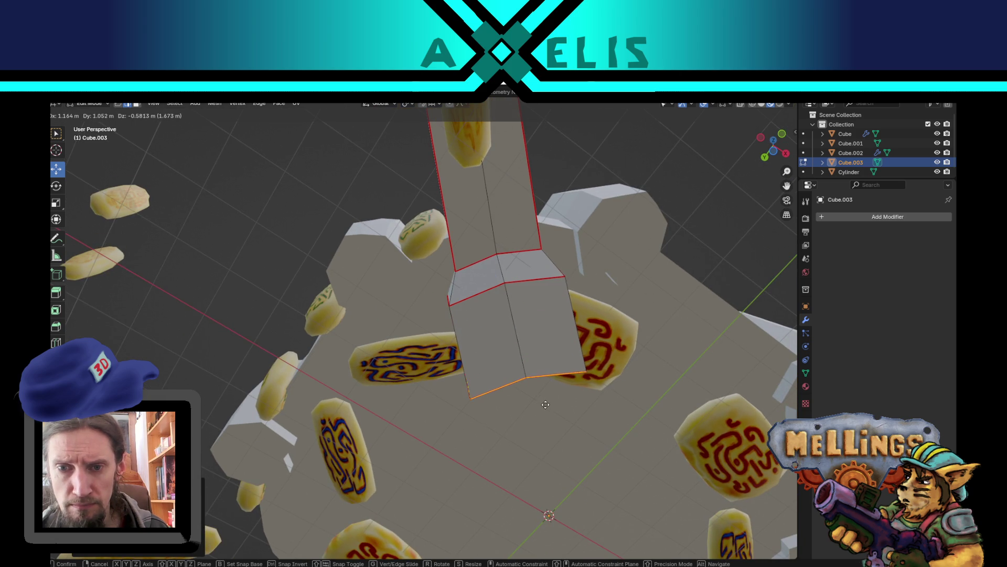
{"action": "left_click", "coordinate": [516, 367]}
{"action": "mouse_move", "coordinate": [517, 368]}
{"action": "middle_mouse_down"}
{"action": "mouse_move", "coordinate": [628, 426]}
{"action": "mouse_move", "coordinate": [491, 446]}
{"action": "middle_mouse_up"}
{"action": "key", "text": "g"}
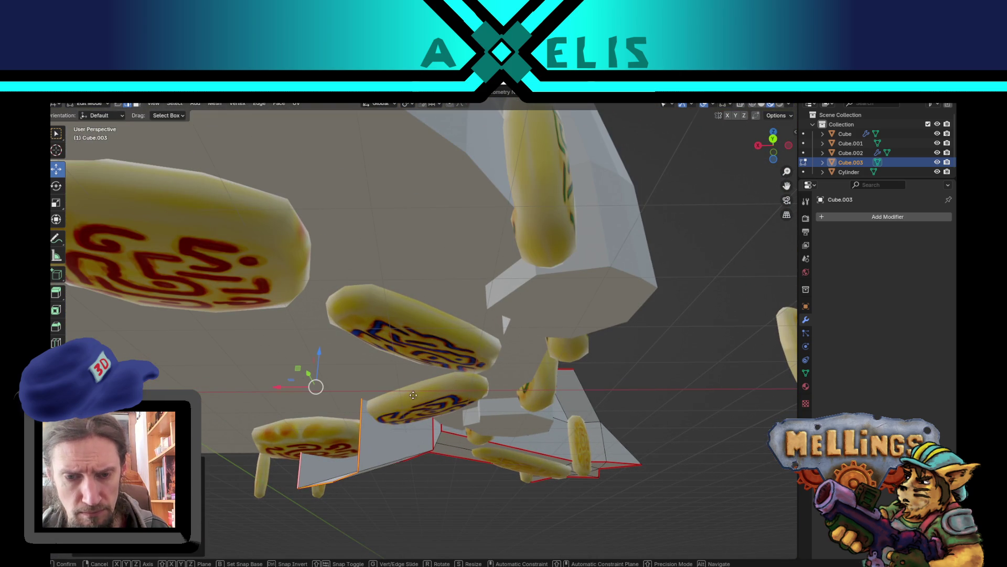
{"action": "left_click", "coordinate": [408, 374]}
Reposition the arm's edge loop so the section reaches past the castle edge
{"action": "mouse_move", "coordinate": [408, 373]}
{"action": "middle_mouse_down"}
{"action": "mouse_move", "coordinate": [383, 423]}
{"action": "mouse_move", "coordinate": [443, 426]}
{"action": "middle_mouse_up"}
{"action": "scroll", "coordinate": [408, 367], "scroll_direction": "down", "scroll_amount": 5}
{"action": "scroll", "coordinate": [384, 422], "scroll_direction": "up", "scroll_amount": 2}
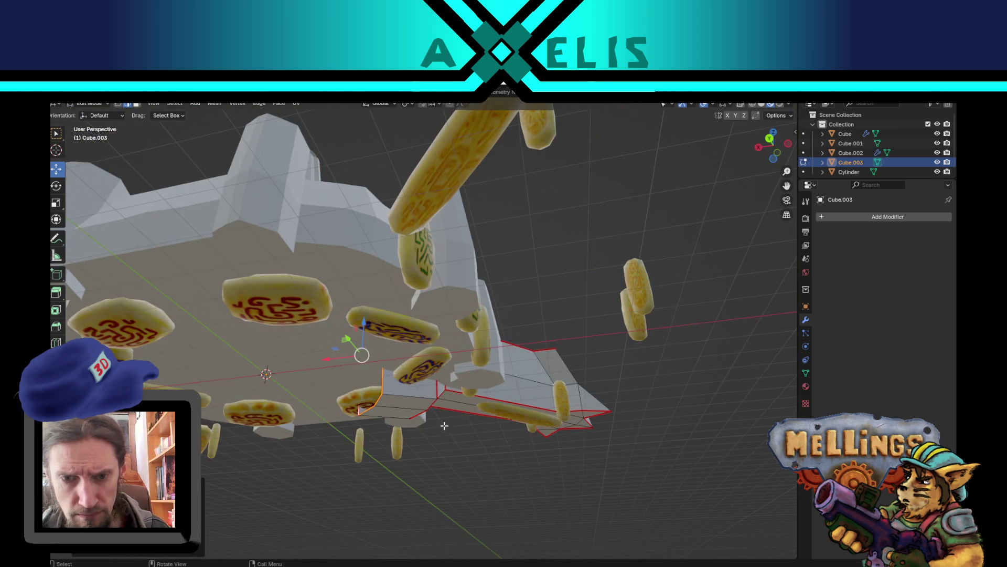
{"action": "key", "text": "g"}
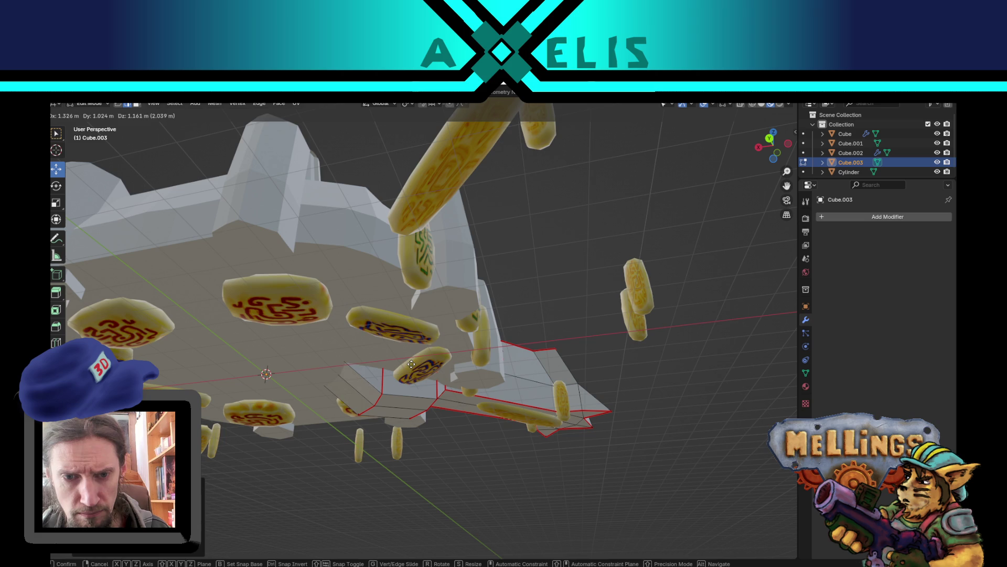
{"action": "left_click", "coordinate": [422, 367]}
{"action": "mouse_move", "coordinate": [528, 420]}
{"action": "middle_mouse_down"}
{"action": "mouse_move", "coordinate": [463, 424]}
{"action": "mouse_move", "coordinate": [489, 397]}
{"action": "mouse_move", "coordinate": [484, 378]}
{"action": "middle_mouse_up"}
Lower the edges partway along the front arm about 0.28 m on Z
{"action": "left_click", "coordinate": [454, 388], "text": "ctrl"}
{"action": "left_click", "coordinate": [460, 413], "text": "ctrl"}
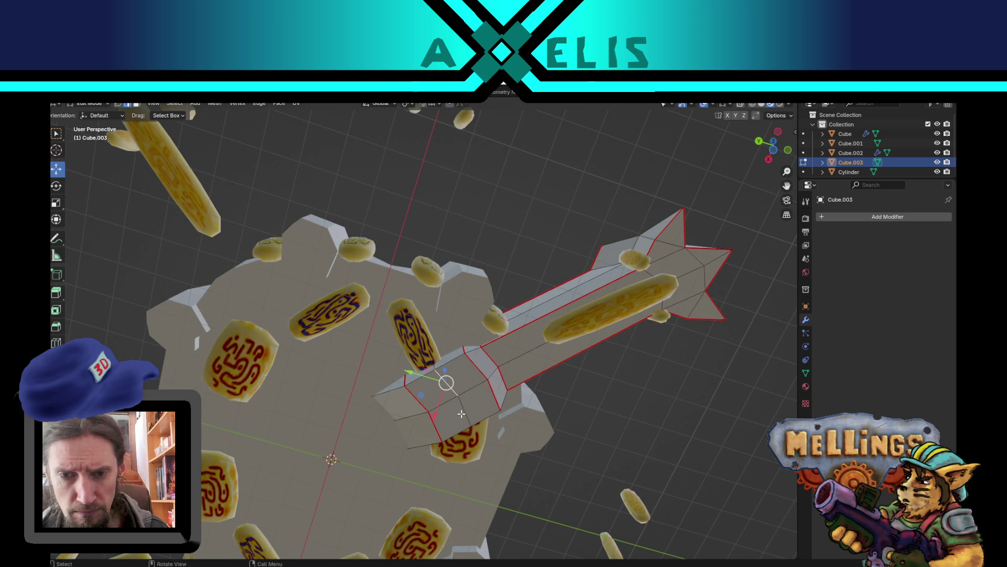
{"action": "middle_click_drag", "start_coordinate": [466, 416], "coordinate": [446, 401]}
{"action": "left_click_drag", "start_coordinate": [457, 385], "coordinate": [458, 401]}
{"action": "mouse_move", "coordinate": [459, 401]}
{"action": "middle_mouse_down"}
{"action": "mouse_move", "coordinate": [494, 495]}
{"action": "mouse_move", "coordinate": [522, 491]}
{"action": "middle_mouse_up"}
{"action": "mouse_move", "coordinate": [486, 411]}
{"action": "middle_mouse_down"}
{"action": "mouse_move", "coordinate": [549, 418]}
{"action": "mouse_move", "coordinate": [571, 386]}
{"action": "mouse_move", "coordinate": [515, 420]}
{"action": "mouse_move", "coordinate": [462, 426]}
{"action": "mouse_move", "coordinate": [457, 325]}
{"action": "mouse_move", "coordinate": [507, 399]}
{"action": "mouse_move", "coordinate": [539, 393]}
{"action": "mouse_move", "coordinate": [502, 391]}
{"action": "middle_mouse_up"}
Return to Object Mode and view the whole ship
{"action": "scroll", "coordinate": [505, 400], "scroll_direction": "down", "scroll_amount": 3}
{"action": "scroll", "coordinate": [505, 400], "scroll_direction": "up", "scroll_amount": 3}
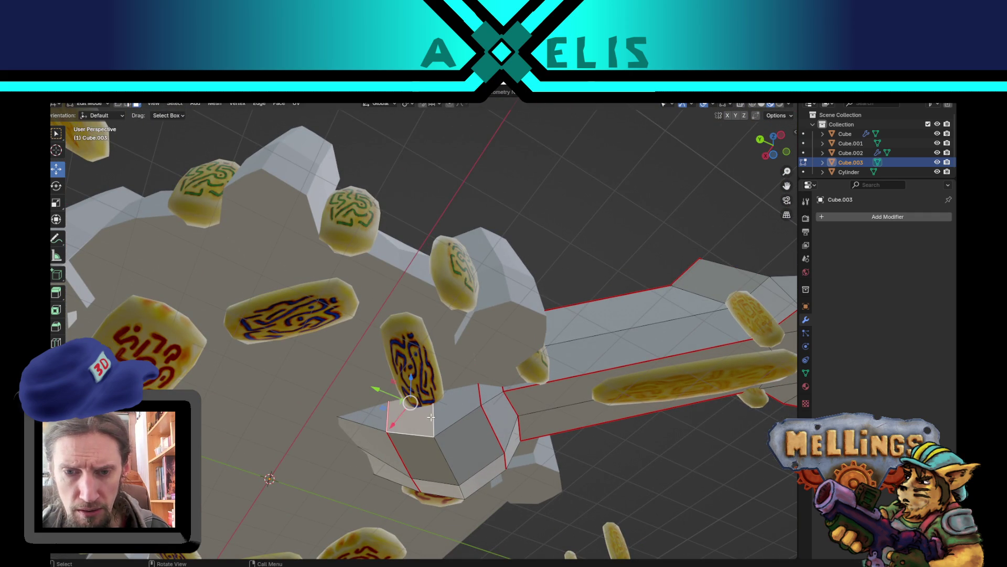
{"action": "key", "text": "Tab"}
{"action": "middle_click_drag", "start_coordinate": [427, 417], "coordinate": [503, 452]}
{"action": "scroll", "coordinate": [515, 457], "scroll_direction": "down", "scroll_amount": 3}
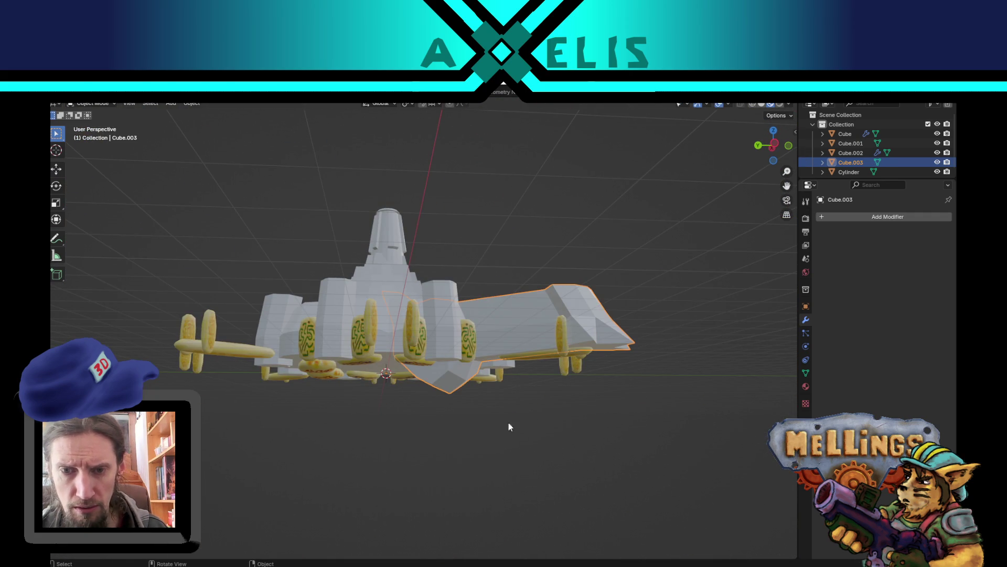
Isolate the front arm and lower its nose-tip edge about 0.51 m
{"action": "key", "text": "KP_Divide"}
{"action": "scroll", "coordinate": [498, 388], "scroll_direction": "up", "scroll_amount": 3}
{"action": "key", "text": "Tab"}
{"action": "mouse_move", "coordinate": [494, 383]}
{"action": "middle_mouse_down"}
{"action": "mouse_move", "coordinate": [605, 385]}
{"action": "mouse_move", "coordinate": [353, 407]}
{"action": "mouse_move", "coordinate": [255, 278]}
{"action": "middle_mouse_up"}
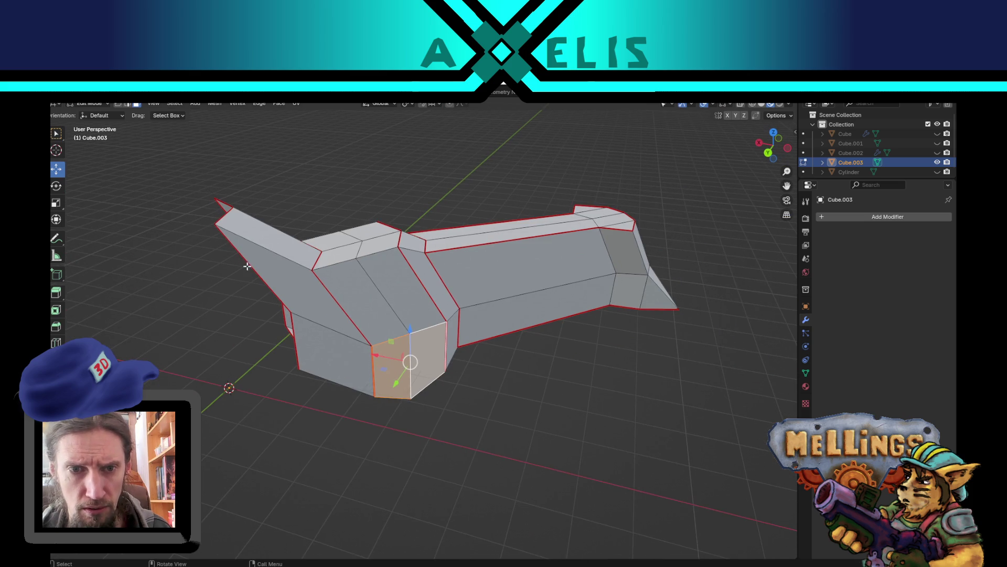
{"action": "key", "text": "2"}
{"action": "left_click", "coordinate": [223, 210]}
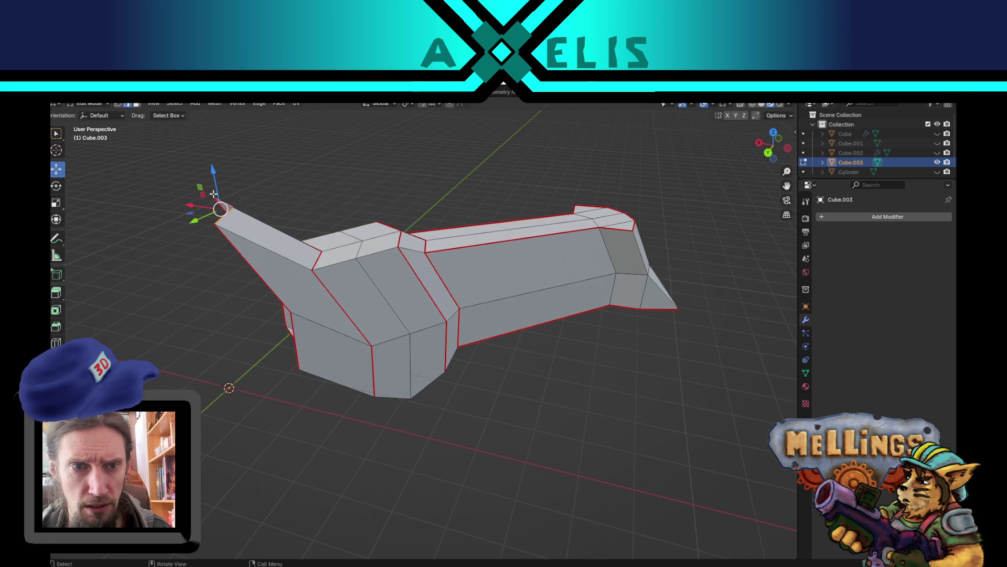
{"action": "left_click_drag", "start_coordinate": [214, 190], "coordinate": [221, 221]}
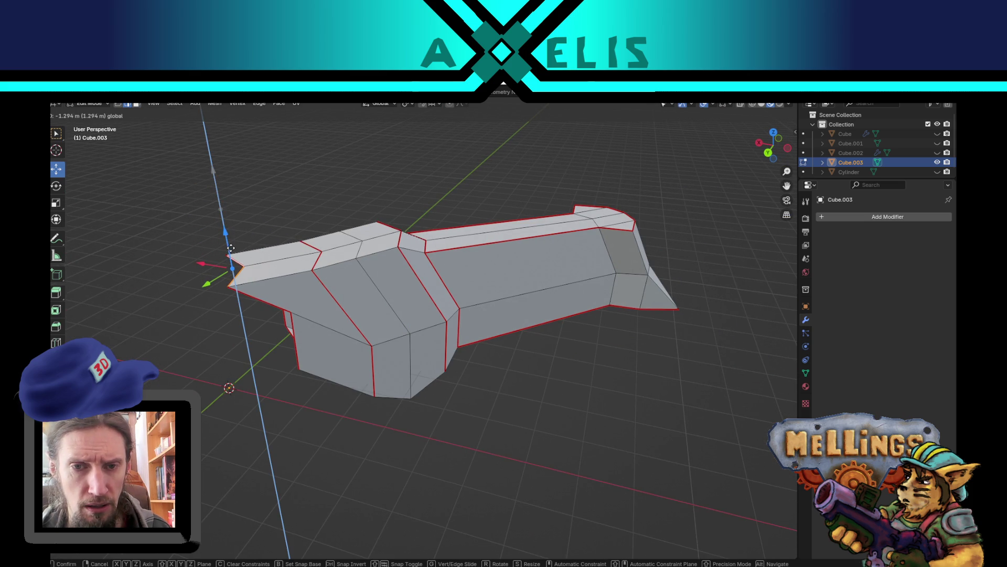
{"action": "left_click", "coordinate": [231, 247]}
Undo the tip change, return to Object Mode, and unhide all ship parts
{"action": "key", "text": "ctrl+z"}
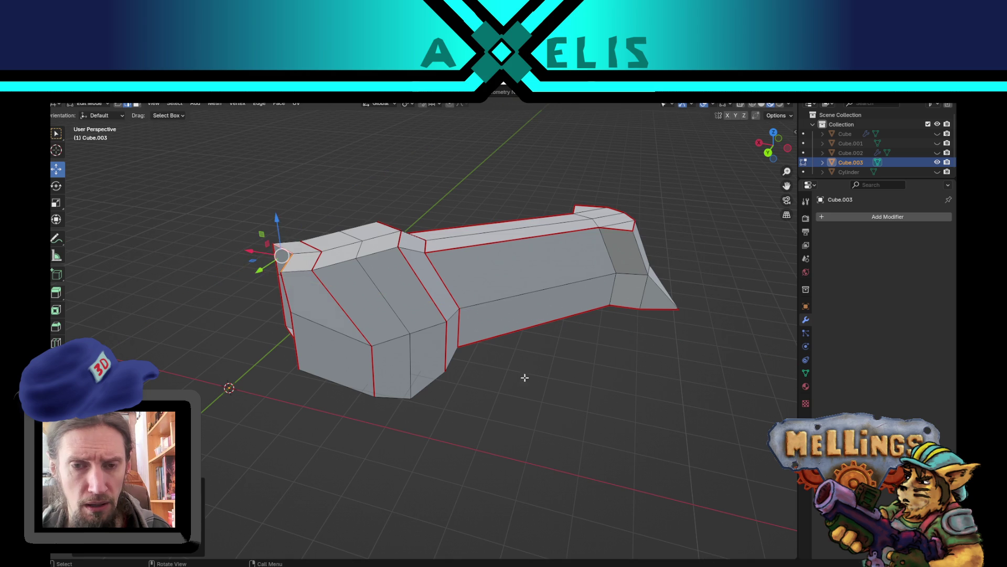
{"action": "key", "text": "Tab"}
{"action": "key", "text": "alt+h"}
{"action": "mouse_move", "coordinate": [522, 389]}
{"action": "middle_mouse_down"}
{"action": "mouse_move", "coordinate": [451, 425]}
{"action": "mouse_move", "coordinate": [493, 395]}
{"action": "mouse_move", "coordinate": [472, 461]}
{"action": "mouse_move", "coordinate": [465, 441]}
{"action": "mouse_move", "coordinate": [476, 375]}
{"action": "mouse_move", "coordinate": [488, 417]}
{"action": "mouse_move", "coordinate": [478, 394]}
{"action": "mouse_move", "coordinate": [487, 391]}
{"action": "mouse_move", "coordinate": [436, 394]}
{"action": "mouse_move", "coordinate": [479, 382]}
{"action": "mouse_move", "coordinate": [499, 417]}
{"action": "mouse_move", "coordinate": [451, 353]}
{"action": "mouse_move", "coordinate": [457, 386]}
{"action": "mouse_move", "coordinate": [435, 397]}
{"action": "middle_mouse_up"}
Extrude two Cube.003 faces where the arm meets the tower upward into a tall block
{"action": "key", "text": "Tab"}
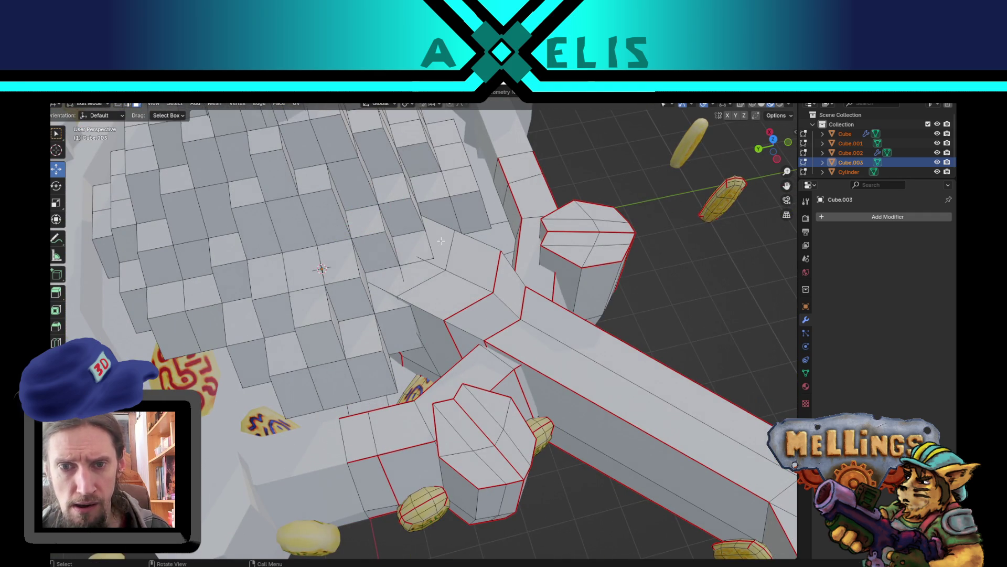
{"action": "left_click", "coordinate": [456, 287], "text": "shift"}
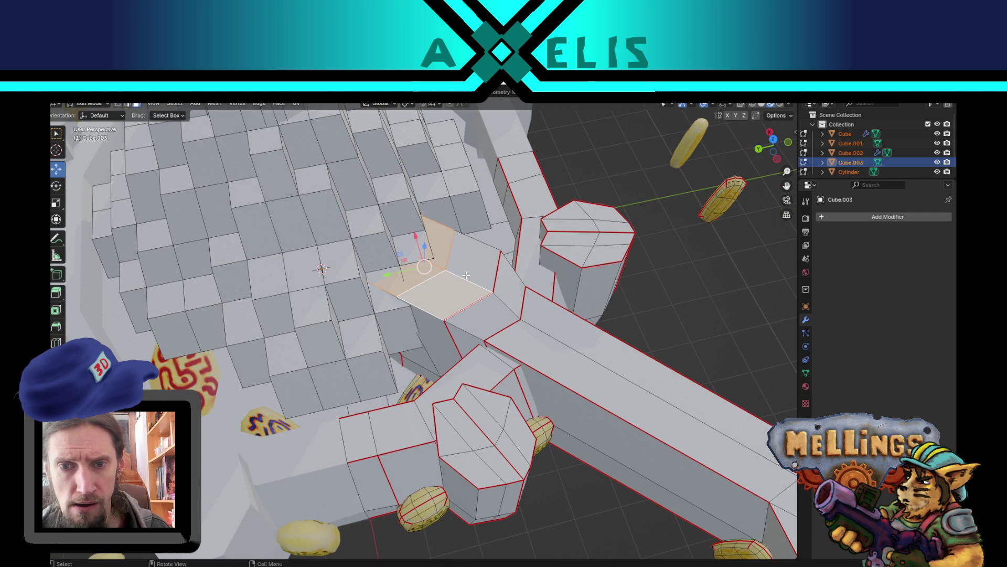
{"action": "left_click", "coordinate": [470, 263], "text": "shift"}
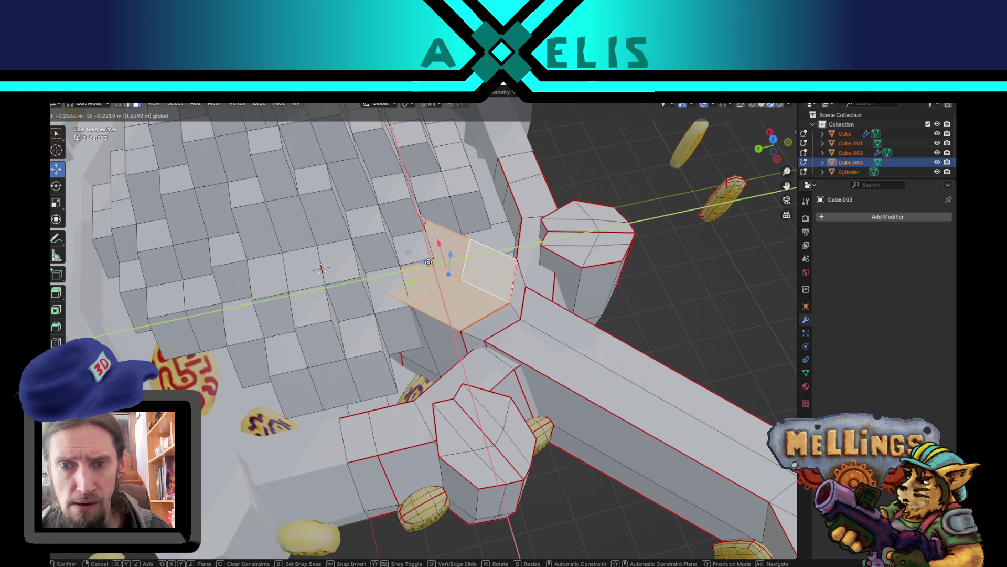
{"action": "mouse_move", "coordinate": [469, 299]}
{"action": "middle_mouse_down"}
{"action": "mouse_move", "coordinate": [487, 311]}
{"action": "mouse_move", "coordinate": [431, 303]}
{"action": "middle_mouse_up"}
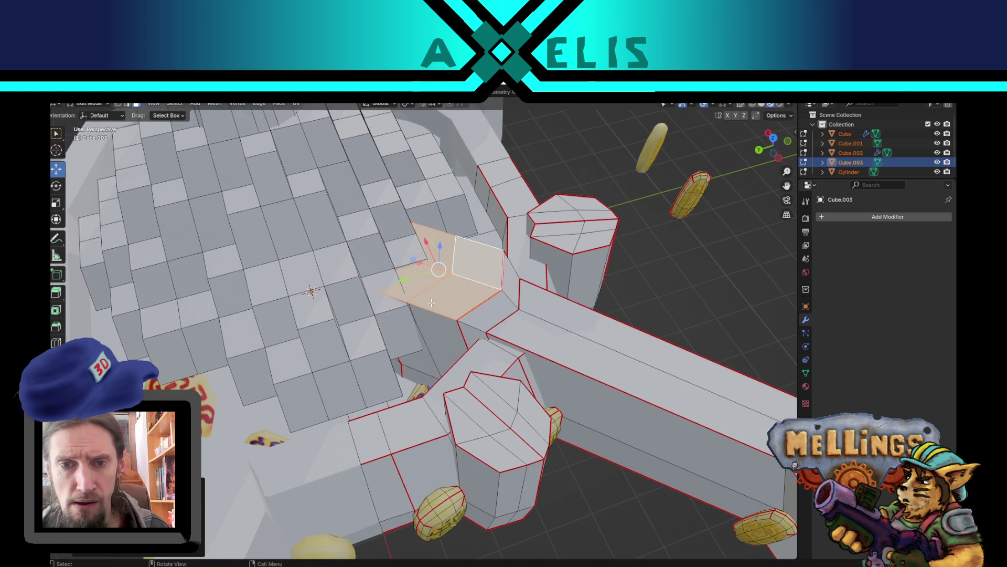
{"action": "key", "text": "e"}
{"action": "left_click", "coordinate": [503, 221]}
Slim the new pillar by moving its side face inward and shifting vertices
{"action": "middle_click_drag", "start_coordinate": [503, 221], "coordinate": [555, 233]}
{"action": "mouse_move", "coordinate": [387, 307]}
{"action": "middle_mouse_down"}
{"action": "mouse_move", "coordinate": [284, 315]}
{"action": "mouse_move", "coordinate": [171, 306]}
{"action": "mouse_move", "coordinate": [344, 338]}
{"action": "middle_mouse_up"}
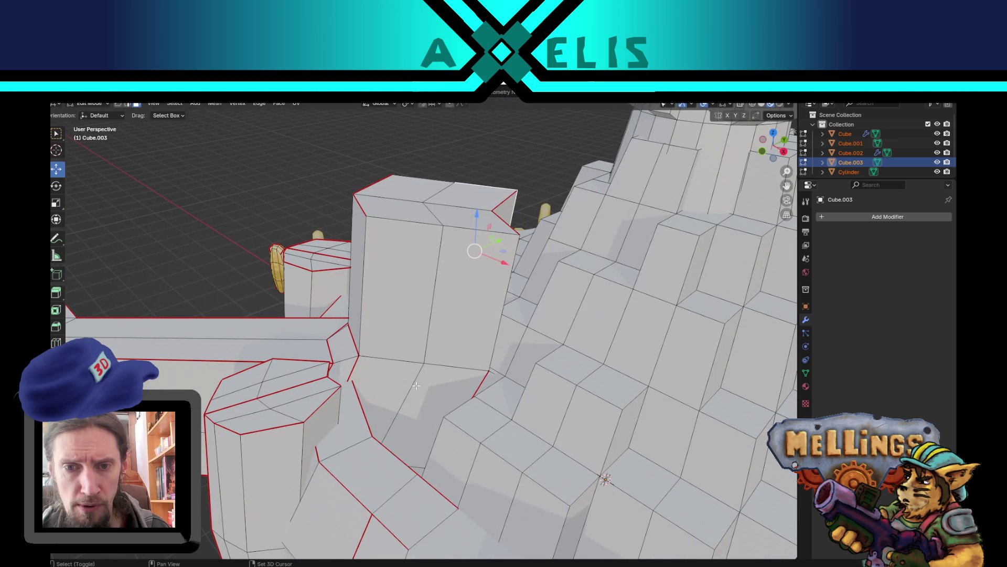
{"action": "left_click", "coordinate": [460, 320]}
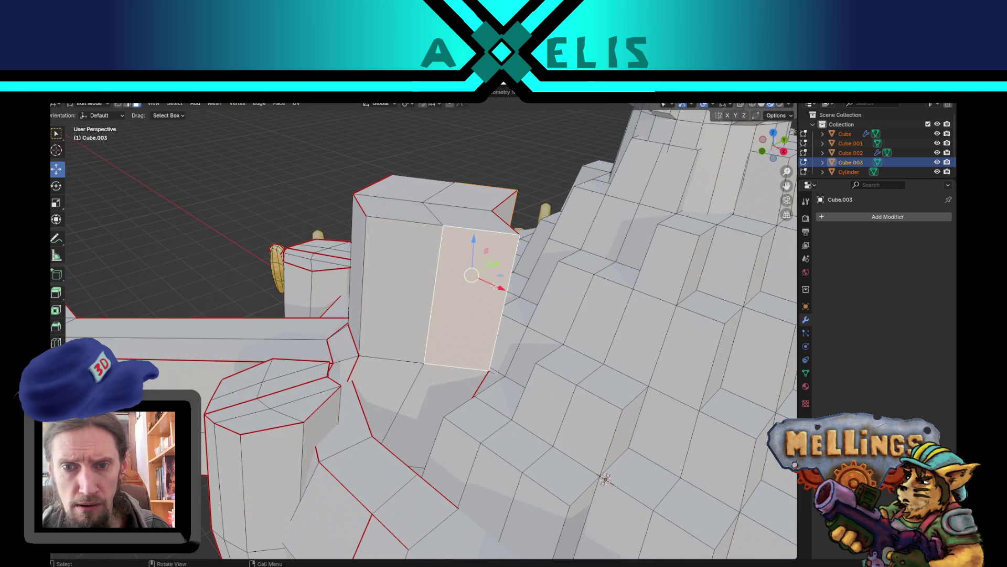
{"action": "left_click_drag", "start_coordinate": [506, 273], "coordinate": [448, 268]}
{"action": "key", "text": "2"}
{"action": "left_click", "coordinate": [406, 269]}
{"action": "middle_click_drag", "start_coordinate": [406, 268], "coordinate": [571, 253]}
{"action": "mouse_move", "coordinate": [431, 246]}
{"action": "middle_mouse_down"}
{"action": "mouse_move", "coordinate": [353, 257]}
{"action": "mouse_move", "coordinate": [425, 346]}
{"action": "middle_mouse_up"}
{"action": "left_click_drag", "start_coordinate": [452, 348], "coordinate": [466, 345]}
{"action": "mouse_move", "coordinate": [434, 351]}
{"action": "middle_mouse_down"}
{"action": "mouse_move", "coordinate": [402, 245]}
{"action": "mouse_move", "coordinate": [424, 221]}
{"action": "mouse_move", "coordinate": [414, 193]}
{"action": "middle_mouse_up"}
Flatten the pillar's top face level by scaling it to 0 on Z
{"action": "left_click", "coordinate": [409, 274]}
{"action": "mouse_move", "coordinate": [409, 273]}
{"action": "middle_mouse_down"}
{"action": "mouse_move", "coordinate": [501, 252]}
{"action": "mouse_move", "coordinate": [518, 306]}
{"action": "middle_mouse_up"}
{"action": "key", "text": "s"}
{"action": "key", "text": "z"}
{"action": "key", "text": "0"}
{"action": "key", "text": "Return"}
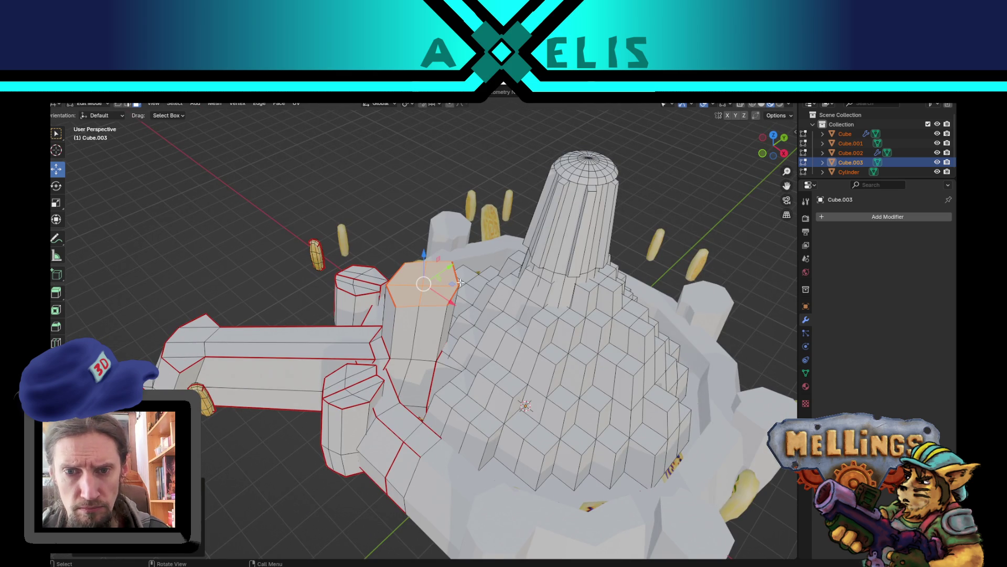
Scale the pillar's top face down to about 0.68 for a tapered cap
{"action": "key", "text": "g"}
{"action": "key", "text": "shift+z"}
{"action": "key", "text": "s"}
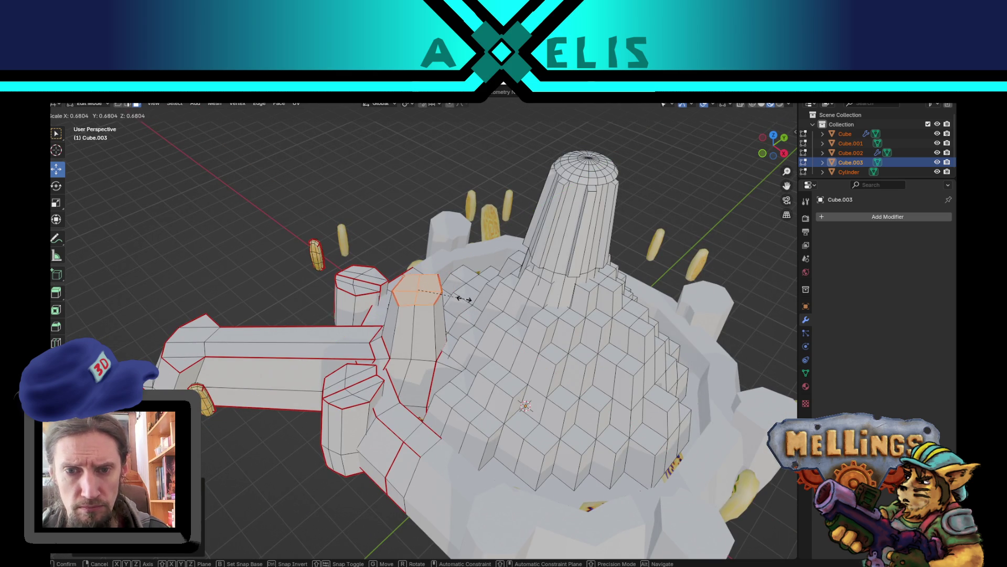
{"action": "left_click", "coordinate": [463, 299]}
{"action": "mouse_move", "coordinate": [463, 299]}
{"action": "middle_mouse_down"}
{"action": "mouse_move", "coordinate": [495, 369]}
{"action": "mouse_move", "coordinate": [457, 328]}
{"action": "middle_mouse_up"}
{"action": "mouse_move", "coordinate": [459, 267]}
{"action": "middle_mouse_down"}
{"action": "mouse_move", "coordinate": [444, 271]}
{"action": "mouse_move", "coordinate": [471, 289]}
{"action": "mouse_move", "coordinate": [366, 236]}
{"action": "mouse_move", "coordinate": [383, 366]}
{"action": "mouse_move", "coordinate": [429, 380]}
{"action": "middle_mouse_up"}
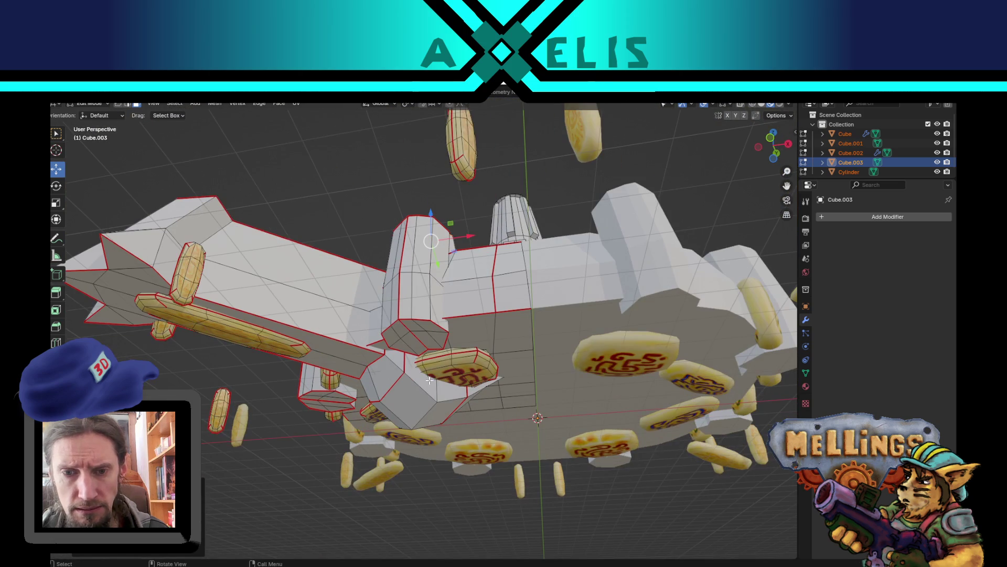
Extrude faces on the arm's underside near the tower into a new block
{"action": "left_click", "coordinate": [419, 376]}
{"action": "mouse_move", "coordinate": [487, 420]}
{"action": "middle_mouse_down"}
{"action": "mouse_move", "coordinate": [437, 383]}
{"action": "mouse_move", "coordinate": [562, 377]}
{"action": "middle_mouse_up"}
{"action": "key", "text": "e"}
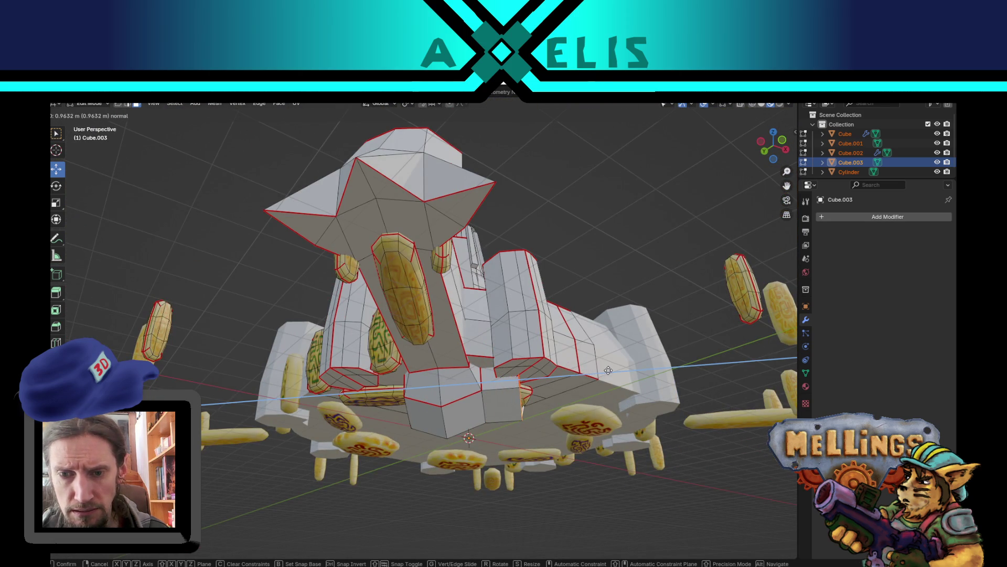
{"action": "left_click", "coordinate": [601, 371]}
{"action": "middle_click_drag", "start_coordinate": [600, 371], "coordinate": [500, 398]}
{"action": "left_click", "coordinate": [430, 430], "text": "shift"}
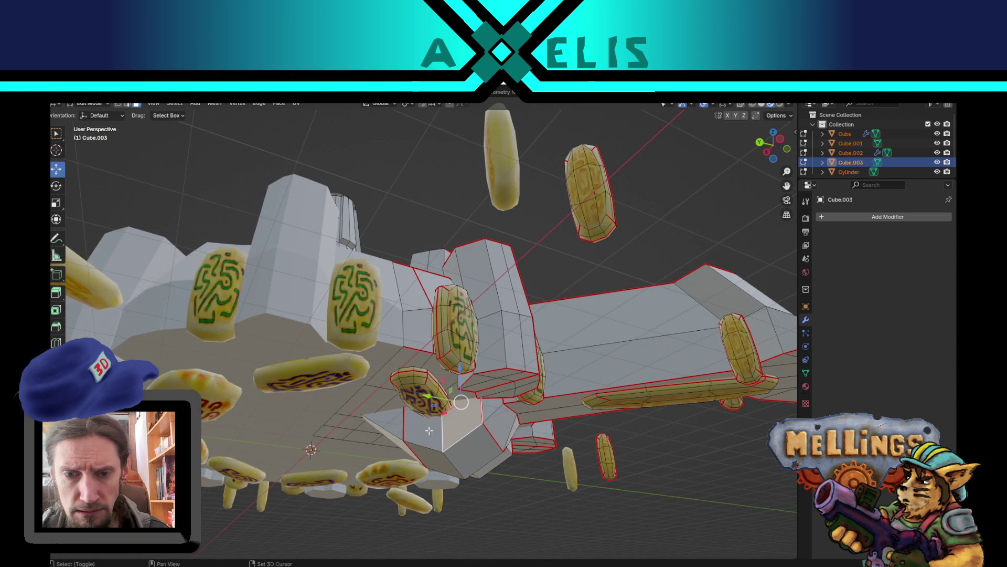
{"action": "key", "text": "e"}
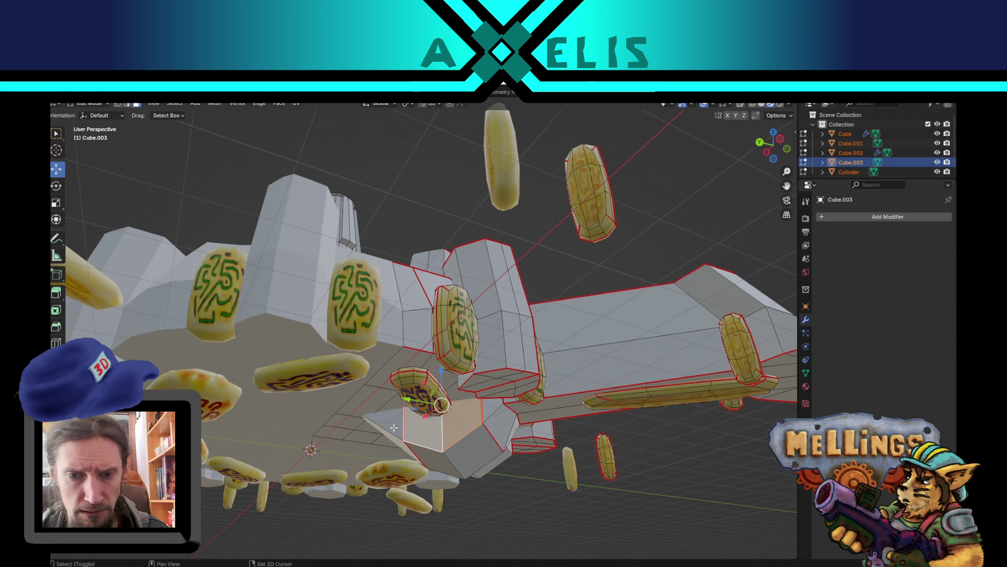
{"action": "left_click", "coordinate": [430, 438]}
Shape the extruded block: shrink it slightly, raise it vertically, then slightly enlarge its vertices
{"action": "middle_click_drag", "start_coordinate": [431, 438], "coordinate": [517, 463]}
{"action": "mouse_move", "coordinate": [605, 463]}
{"action": "middle_mouse_down"}
{"action": "mouse_move", "coordinate": [485, 402]}
{"action": "mouse_move", "coordinate": [556, 408]}
{"action": "mouse_move", "coordinate": [595, 430]}
{"action": "middle_mouse_up"}
{"action": "key", "text": "s"}
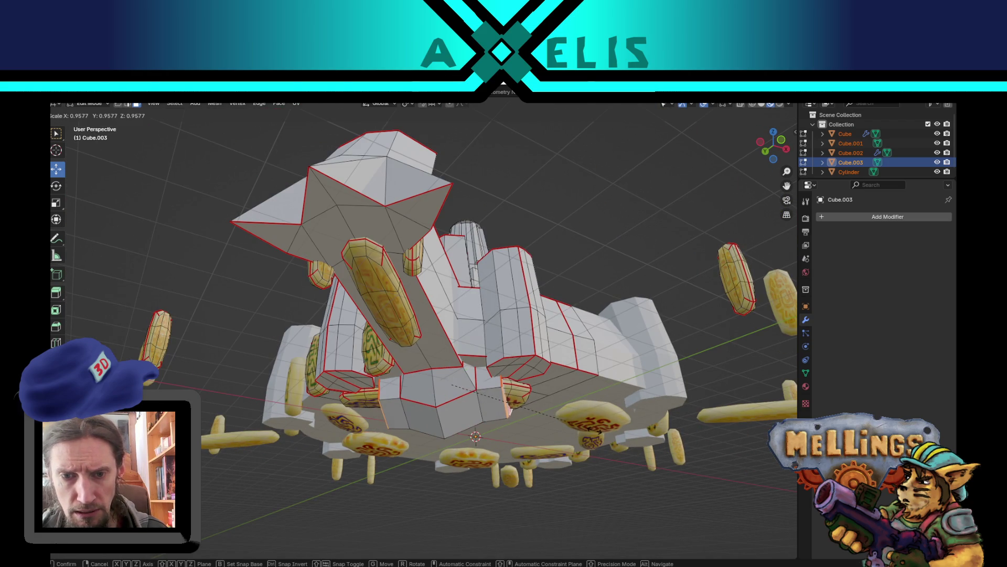
{"action": "left_click", "coordinate": [598, 430]}
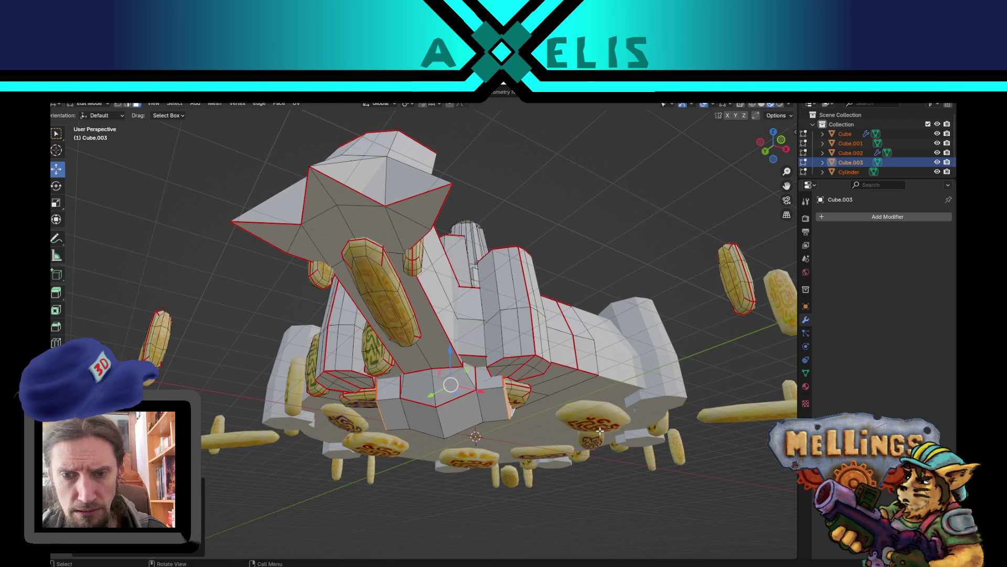
{"action": "left_click_drag", "start_coordinate": [451, 355], "coordinate": [453, 336]}
{"action": "mouse_move", "coordinate": [578, 403]}
{"action": "middle_mouse_down"}
{"action": "mouse_move", "coordinate": [677, 411]}
{"action": "mouse_move", "coordinate": [645, 416]}
{"action": "mouse_move", "coordinate": [590, 386]}
{"action": "mouse_move", "coordinate": [708, 349]}
{"action": "mouse_move", "coordinate": [679, 375]}
{"action": "middle_mouse_up"}
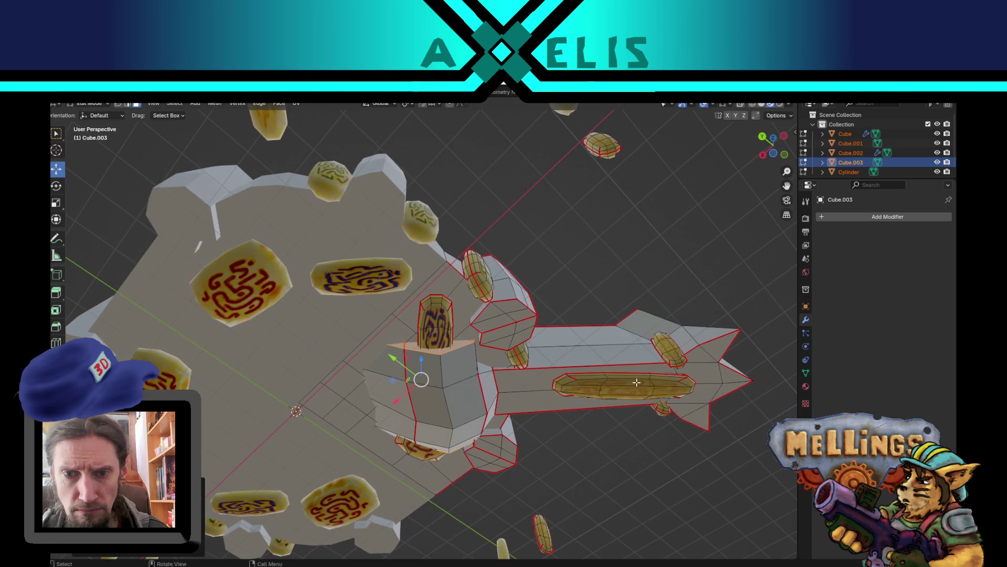
{"action": "key", "text": "1"}
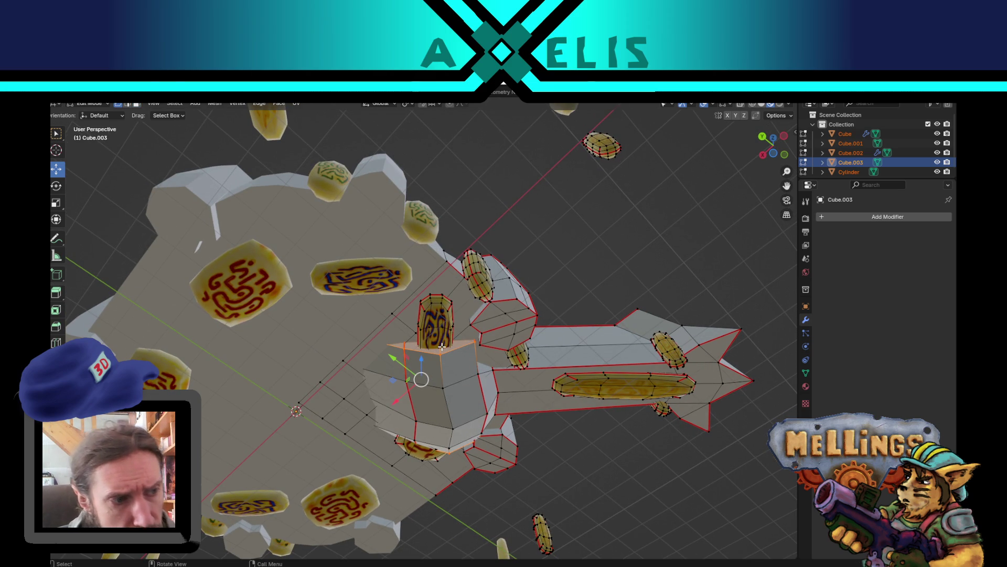
{"action": "mouse_move", "coordinate": [466, 347]}
{"action": "middle_mouse_down"}
{"action": "mouse_move", "coordinate": [449, 386]}
{"action": "mouse_move", "coordinate": [353, 412]}
{"action": "mouse_move", "coordinate": [543, 378]}
{"action": "mouse_move", "coordinate": [481, 419]}
{"action": "middle_mouse_up"}
{"action": "key", "text": "s"}
{"action": "left_click", "coordinate": [555, 379]}
Isolate the front arm piece Cube.003 by hiding everything else, then reopen it for mesh editing
{"action": "key", "text": "Tab"}
{"action": "middle_click_drag", "start_coordinate": [370, 415], "coordinate": [314, 356]}
{"action": "scroll", "coordinate": [314, 356], "scroll_direction": "up", "scroll_amount": 3}
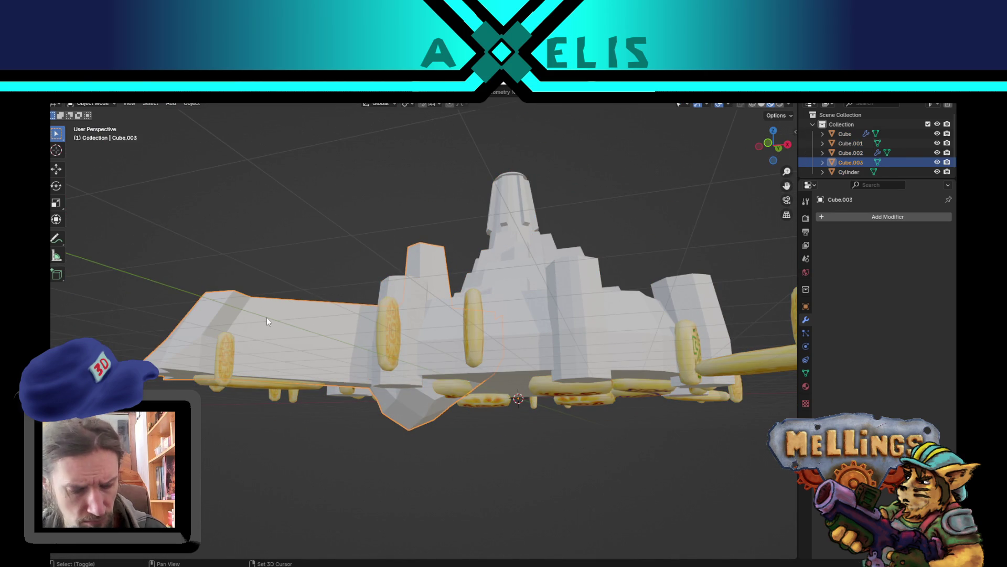
{"action": "key", "text": "shift+h"}
{"action": "key", "text": "Tab"}
{"action": "mouse_move", "coordinate": [353, 348]}
{"action": "middle_mouse_down"}
{"action": "mouse_move", "coordinate": [492, 382]}
{"action": "mouse_move", "coordinate": [411, 369]}
{"action": "middle_mouse_up"}
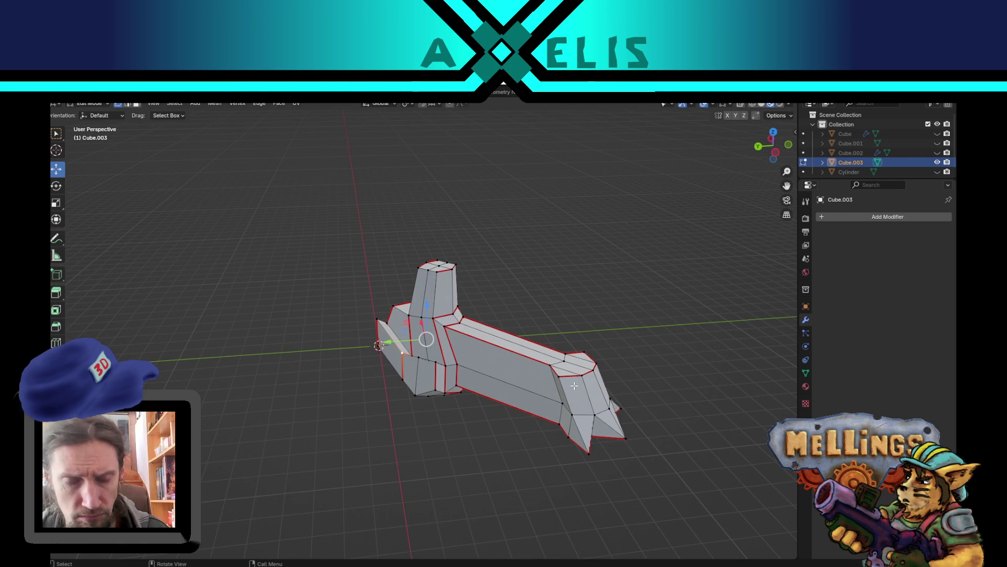
Scale the selected wing edges and rotate them around Z to angle the side wings
{"action": "key", "text": "s"}
{"action": "left_click", "coordinate": [609, 377]}
{"action": "middle_click_drag", "start_coordinate": [616, 373], "coordinate": [603, 415]}
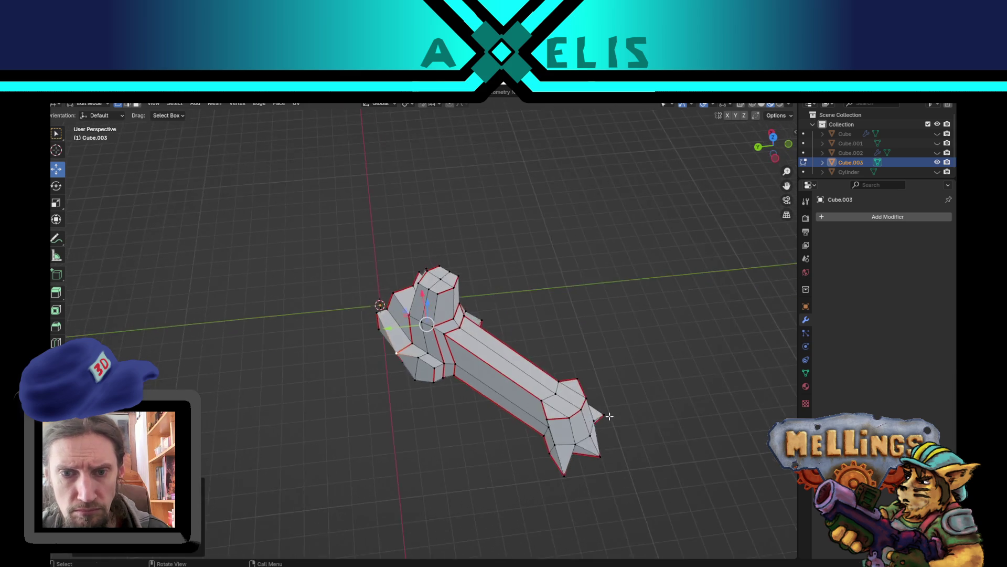
{"action": "scroll", "coordinate": [434, 319], "scroll_direction": "up", "scroll_amount": 4}
{"action": "mouse_move", "coordinate": [434, 320]}
{"action": "middle_mouse_down"}
{"action": "mouse_move", "coordinate": [475, 364]}
{"action": "mouse_move", "coordinate": [427, 360]}
{"action": "mouse_move", "coordinate": [416, 388]}
{"action": "mouse_move", "coordinate": [443, 403]}
{"action": "middle_mouse_up"}
{"action": "key", "text": "g"}
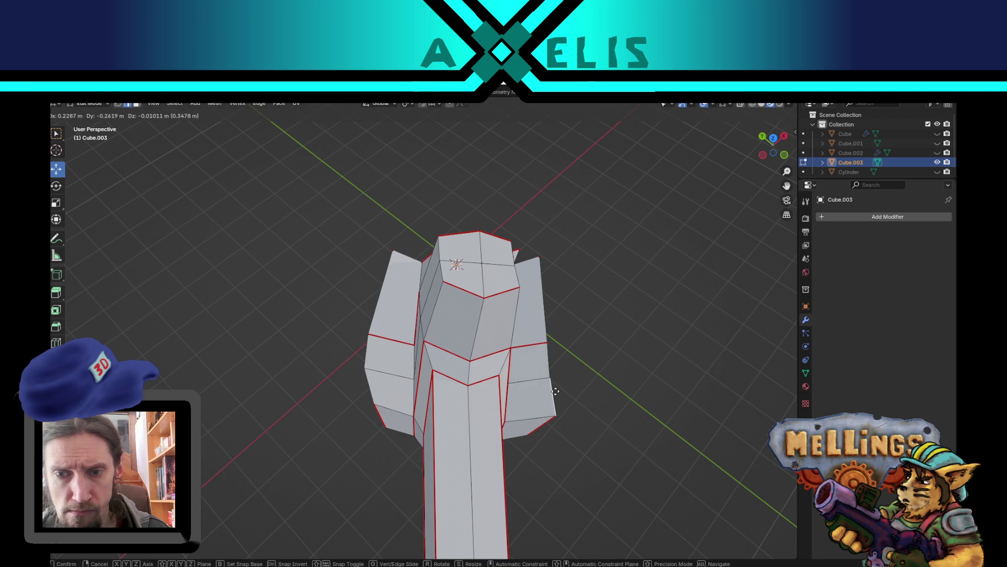
{"action": "key", "text": "r"}
{"action": "key", "text": "z"}
{"action": "key", "text": "g"}
{"action": "left_click", "coordinate": [588, 389]}
Delete the faces around the left wing, the front faces and the right block's top face
{"action": "left_click", "coordinate": [394, 294]}
{"action": "mouse_move", "coordinate": [430, 367]}
{"action": "middle_mouse_down"}
{"action": "mouse_move", "coordinate": [544, 324]}
{"action": "mouse_move", "coordinate": [534, 323]}
{"action": "middle_mouse_up"}
{"action": "middle_click_drag", "start_coordinate": [496, 351], "coordinate": [404, 362]}
{"action": "key", "text": "c"}
{"action": "left_click_drag", "start_coordinate": [404, 362], "coordinate": [433, 379]}
{"action": "right_click", "coordinate": [434, 378]}
{"action": "mouse_move", "coordinate": [434, 379]}
{"action": "middle_mouse_down"}
{"action": "mouse_move", "coordinate": [472, 368]}
{"action": "mouse_move", "coordinate": [398, 425]}
{"action": "mouse_move", "coordinate": [407, 415]}
{"action": "middle_mouse_up"}
{"action": "left_click", "coordinate": [401, 423]}
{"action": "left_click", "coordinate": [460, 423], "text": "shift"}
{"action": "left_click", "coordinate": [451, 362], "text": "shift"}
{"action": "key", "text": "x"}
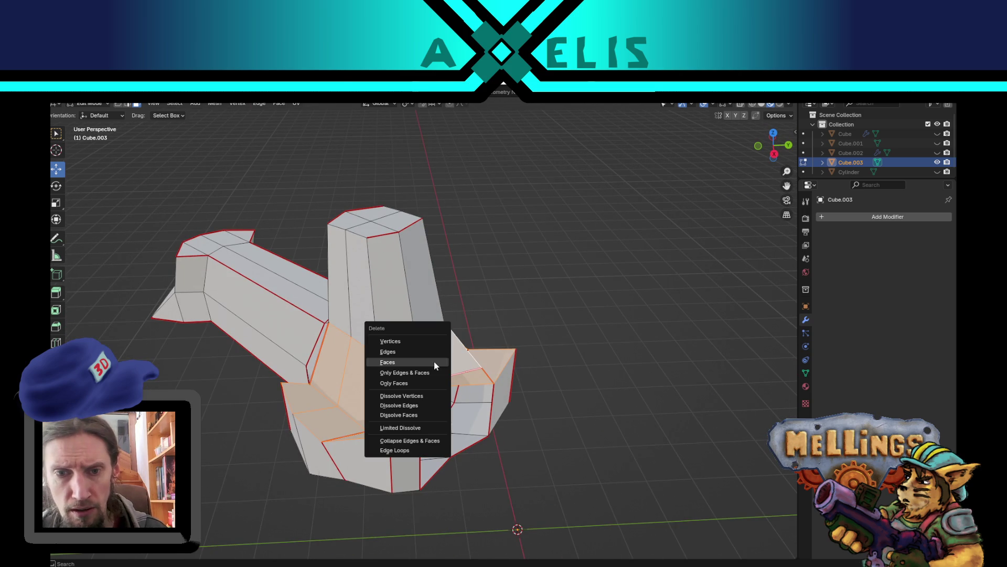
{"action": "left_click", "coordinate": [434, 365]}
Delete another front face and a right face to open the wing further
{"action": "mouse_move", "coordinate": [435, 365]}
{"action": "middle_mouse_down"}
{"action": "mouse_move", "coordinate": [360, 433]}
{"action": "mouse_move", "coordinate": [368, 439]}
{"action": "mouse_move", "coordinate": [351, 379]}
{"action": "middle_mouse_up"}
{"action": "left_click", "coordinate": [349, 379]}
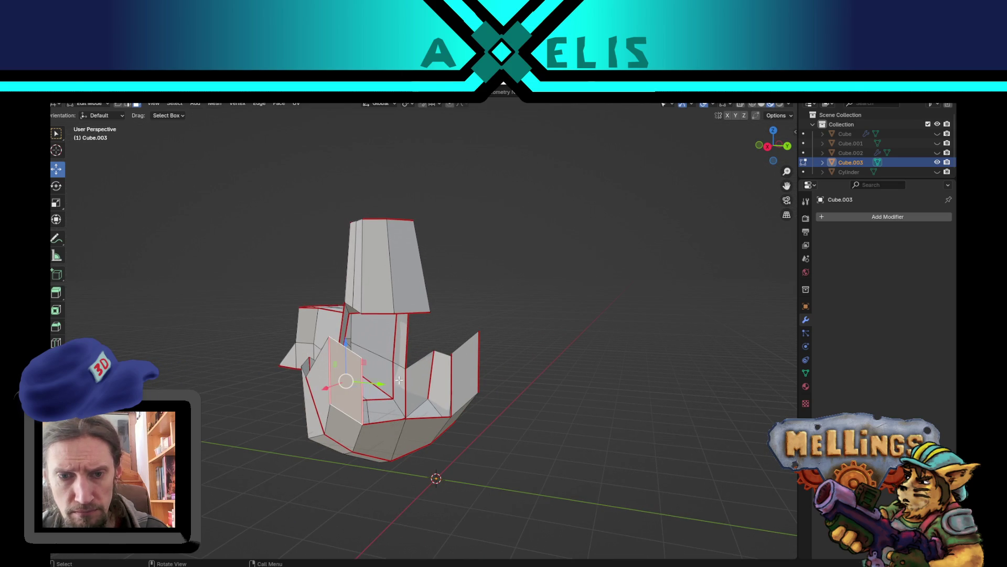
{"action": "left_click", "coordinate": [466, 375], "text": "shift"}
{"action": "key", "text": "x"}
{"action": "left_click", "coordinate": [465, 374]}
Lower two wing vertices straight down along Z
{"action": "mouse_move", "coordinate": [464, 375]}
{"action": "middle_mouse_down"}
{"action": "mouse_move", "coordinate": [489, 404]}
{"action": "mouse_move", "coordinate": [503, 387]}
{"action": "middle_mouse_up"}
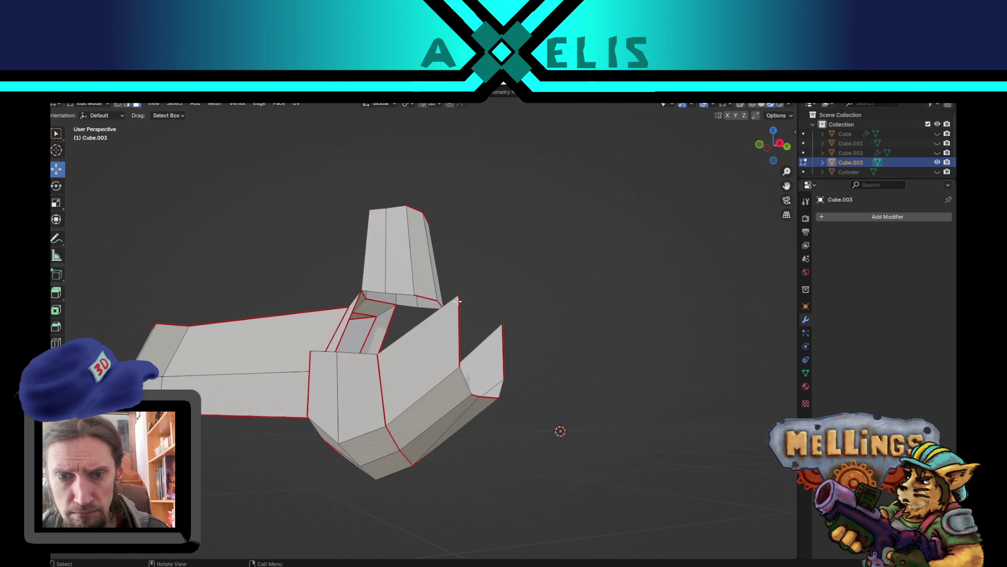
{"action": "left_click", "coordinate": [504, 318], "text": "shift"}
{"action": "key", "text": "g"}
{"action": "key", "text": "z"}
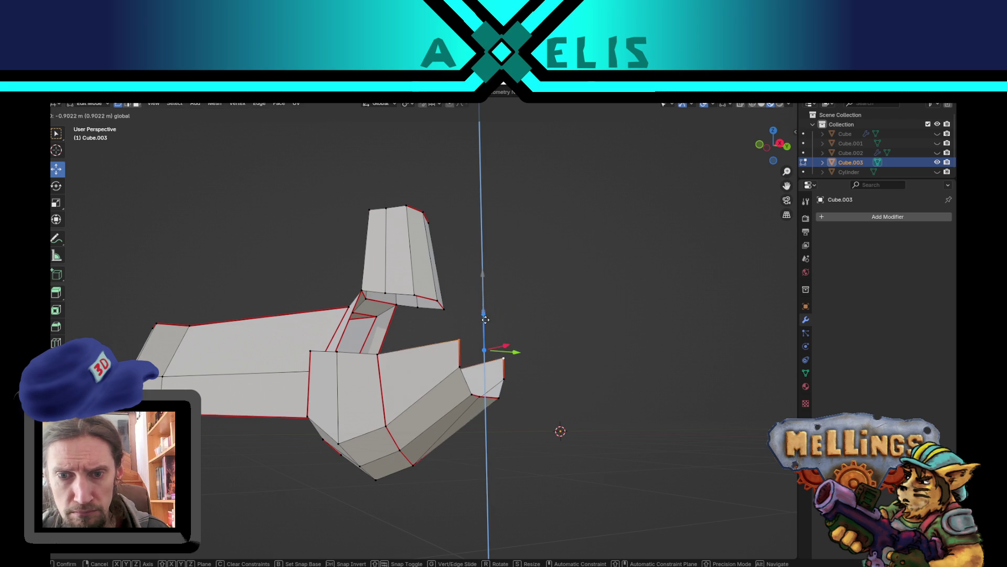
{"action": "left_click", "coordinate": [486, 322]}
{"action": "mouse_move", "coordinate": [486, 322]}
{"action": "middle_mouse_down"}
{"action": "mouse_move", "coordinate": [409, 353]}
{"action": "mouse_move", "coordinate": [473, 338]}
{"action": "mouse_move", "coordinate": [485, 359]}
{"action": "middle_mouse_up"}
{"action": "scroll", "coordinate": [527, 450], "scroll_direction": "down", "scroll_amount": 6}
Return to Object Mode, save the file and reveal all hidden objects
{"action": "key", "text": "Tab"}
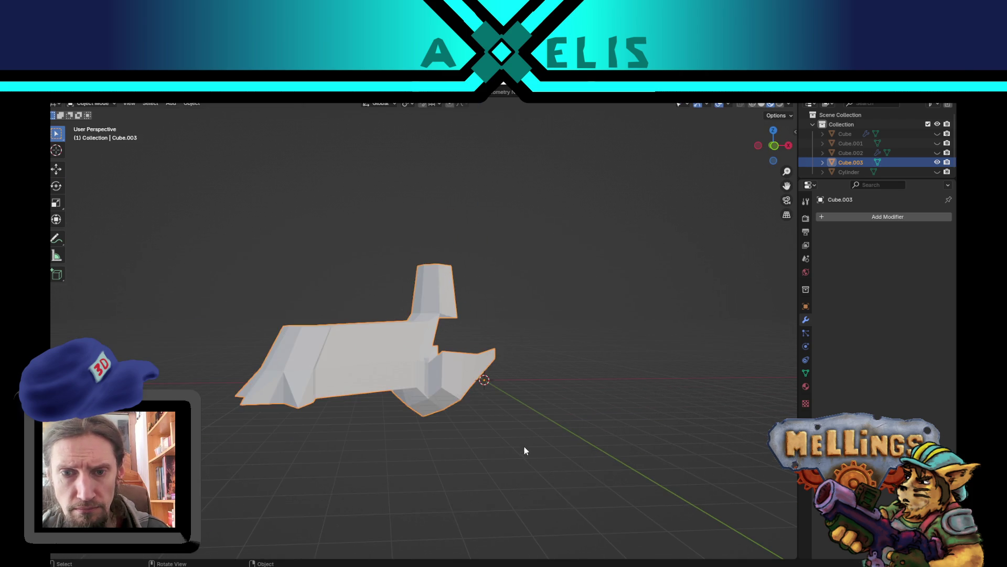
{"action": "key", "text": "ctrl+s"}
{"action": "key", "text": "alt+h"}
Duplicate the Cylinder spire and move the copy vertically onto the tower
{"action": "mouse_move", "coordinate": [438, 413]}
{"action": "middle_mouse_down"}
{"action": "mouse_move", "coordinate": [539, 301]}
{"action": "mouse_move", "coordinate": [506, 338]}
{"action": "mouse_move", "coordinate": [448, 359]}
{"action": "mouse_move", "coordinate": [488, 362]}
{"action": "mouse_move", "coordinate": [511, 342]}
{"action": "mouse_move", "coordinate": [436, 370]}
{"action": "middle_mouse_up"}
{"action": "scroll", "coordinate": [436, 370], "scroll_direction": "up", "scroll_amount": 2}
{"action": "mouse_move", "coordinate": [645, 414]}
{"action": "middle_mouse_down"}
{"action": "mouse_move", "coordinate": [607, 434]}
{"action": "mouse_move", "coordinate": [427, 358]}
{"action": "mouse_move", "coordinate": [499, 404]}
{"action": "mouse_move", "coordinate": [499, 418]}
{"action": "mouse_move", "coordinate": [408, 426]}
{"action": "mouse_move", "coordinate": [373, 395]}
{"action": "mouse_move", "coordinate": [501, 333]}
{"action": "mouse_move", "coordinate": [483, 430]}
{"action": "middle_mouse_up"}
{"action": "scroll", "coordinate": [431, 376], "scroll_direction": "down", "scroll_amount": 5}
{"action": "scroll", "coordinate": [373, 395], "scroll_direction": "up", "scroll_amount": 3}
{"action": "scroll", "coordinate": [501, 332], "scroll_direction": "up", "scroll_amount": 3}
{"action": "scroll", "coordinate": [483, 431], "scroll_direction": "down", "scroll_amount": 5}
{"action": "left_click", "coordinate": [510, 282]}
{"action": "middle_click_drag", "start_coordinate": [536, 333], "coordinate": [562, 367]}
{"action": "key", "text": "shift+d"}
{"action": "key", "text": "z"}
{"action": "left_click", "coordinate": [453, 321]}
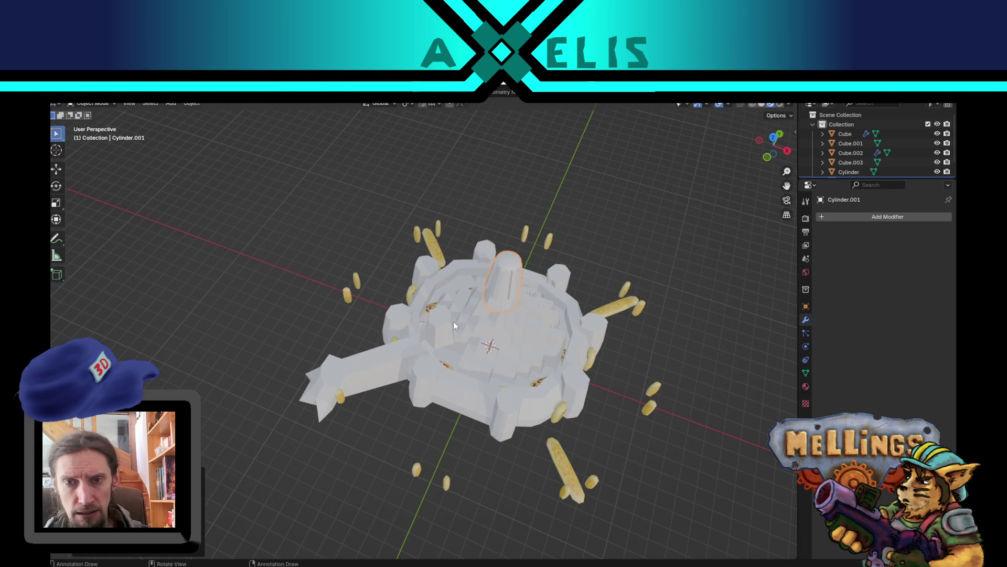
Join the cylinder copy into the front arm piece Cube.003
{"action": "middle_click_drag", "start_coordinate": [443, 367], "coordinate": [459, 332]}
{"action": "left_click", "coordinate": [376, 357], "text": "shift"}
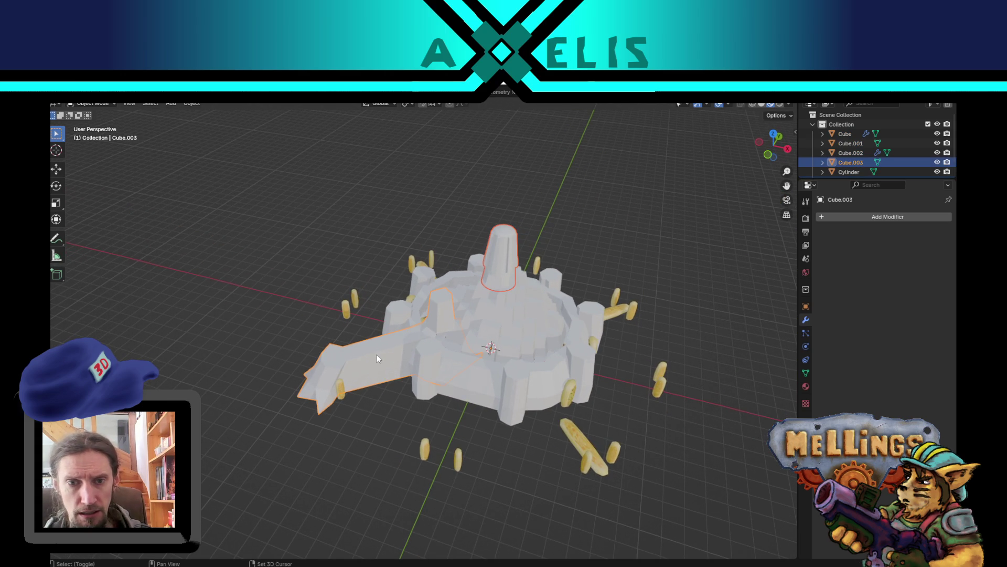
{"action": "key", "text": "ctrl+j"}
{"action": "mouse_move", "coordinate": [377, 357]}
{"action": "middle_mouse_down"}
{"action": "mouse_move", "coordinate": [378, 343]}
{"action": "mouse_move", "coordinate": [477, 255]}
{"action": "middle_mouse_up"}
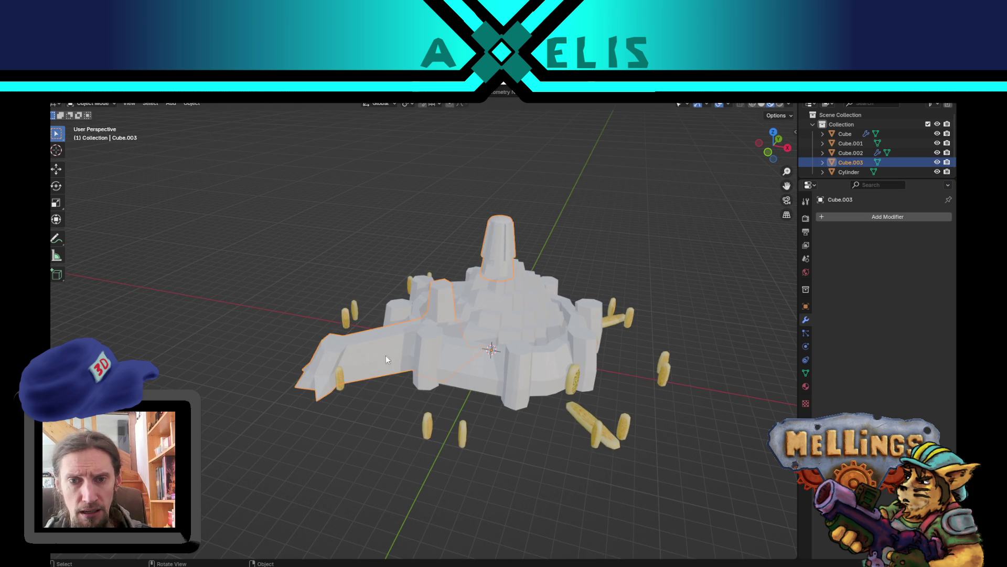
In Edit Mode, select the linked spire geometry, duplicate it and drop it below the front arm
{"action": "key", "text": "Tab"}
{"action": "scroll", "coordinate": [552, 263], "scroll_direction": "down", "scroll_amount": 2}
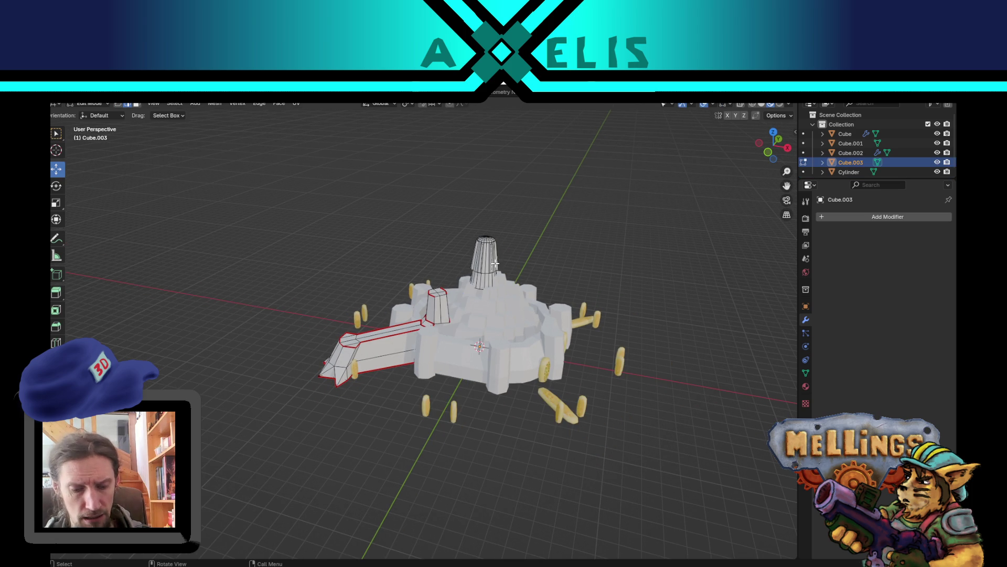
{"action": "key", "text": "l"}
{"action": "middle_click_drag", "start_coordinate": [559, 279], "coordinate": [538, 238]}
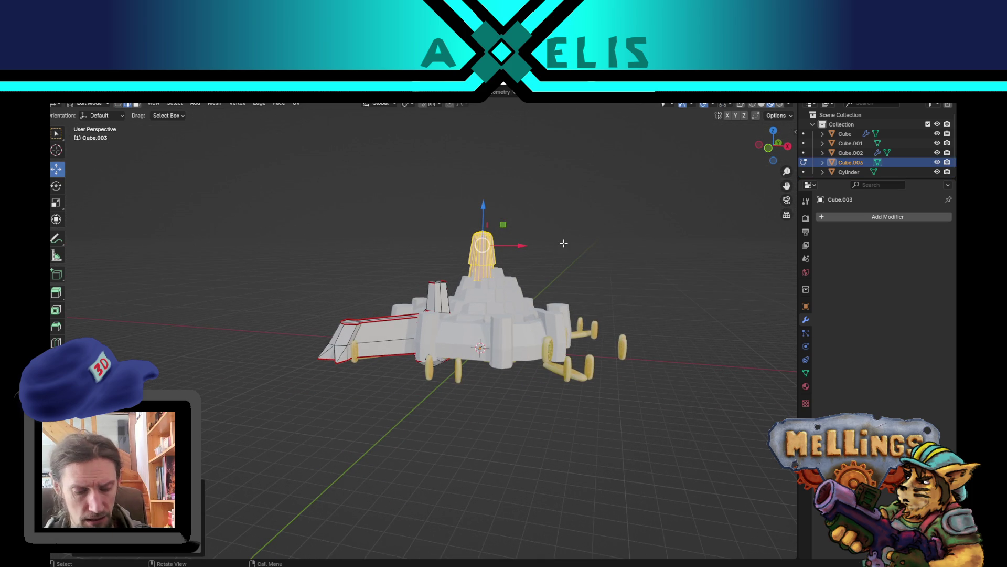
{"action": "key", "text": "shift+d"}
{"action": "left_click", "coordinate": [436, 347]}
Scale the spire copy by -1 along Z to flip it upside down
{"action": "key", "text": "g"}
{"action": "key", "text": "y"}
{"action": "key", "text": "Escape"}
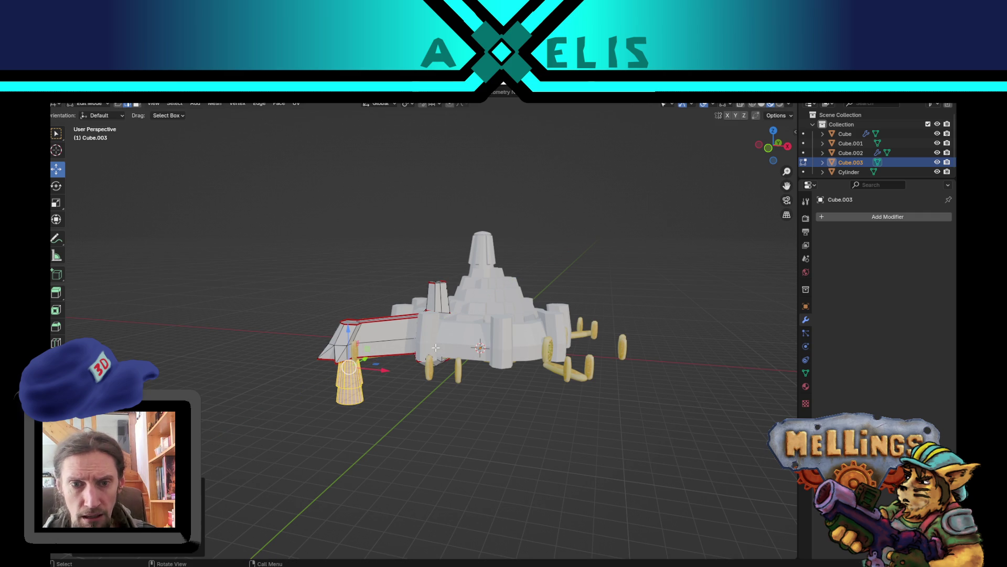
{"action": "middle_click_drag", "start_coordinate": [334, 383], "coordinate": [357, 367]}
{"action": "scroll", "coordinate": [367, 357], "scroll_direction": "up", "scroll_amount": 5}
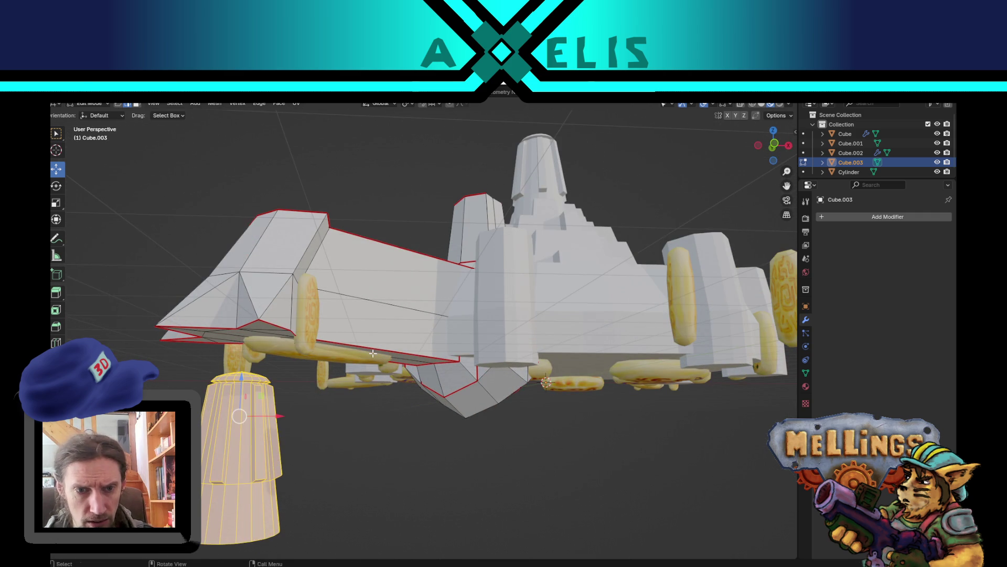
{"action": "key", "text": "s"}
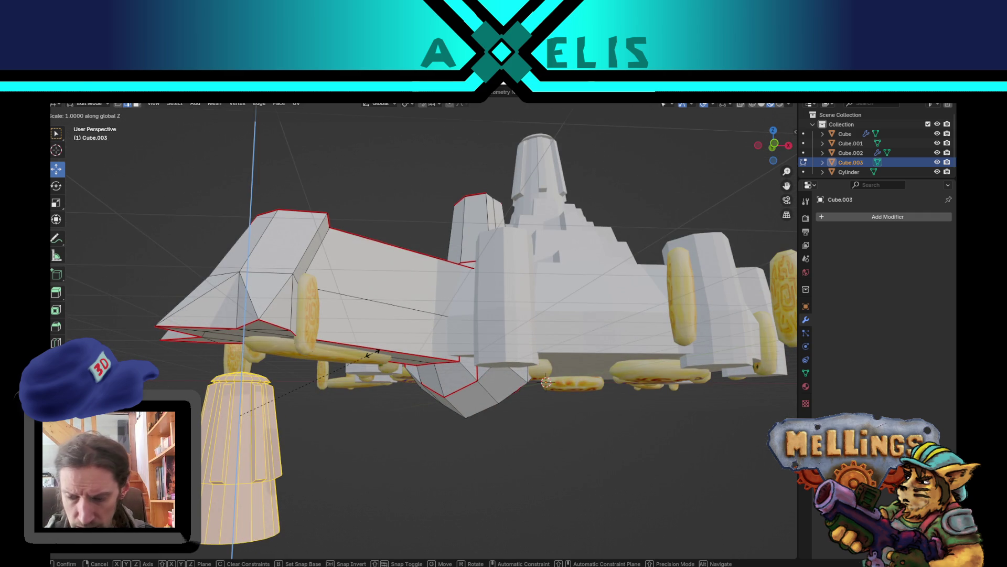
{"action": "key", "text": "z"}
{"action": "key", "text": "minus"}
{"action": "key", "text": "1"}
{"action": "key", "text": "Return"}
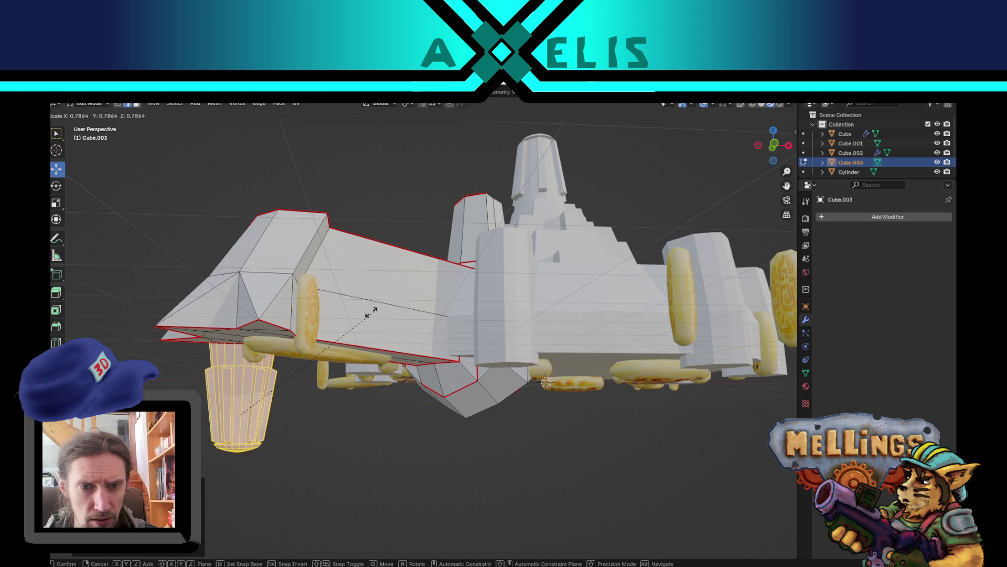
Move the flipped thruster into place hanging beneath the front arm's tip
{"action": "mouse_move", "coordinate": [433, 298]}
{"action": "middle_mouse_down"}
{"action": "mouse_move", "coordinate": [299, 407]}
{"action": "mouse_move", "coordinate": [381, 461]}
{"action": "middle_mouse_up"}
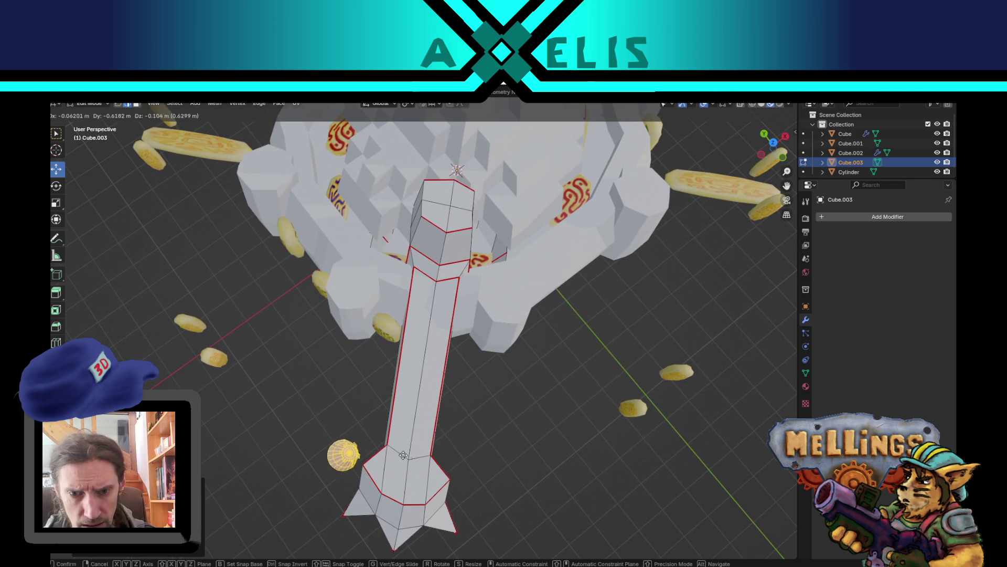
{"action": "middle_click_drag", "start_coordinate": [440, 479], "coordinate": [460, 389]}
{"action": "key", "text": "g"}
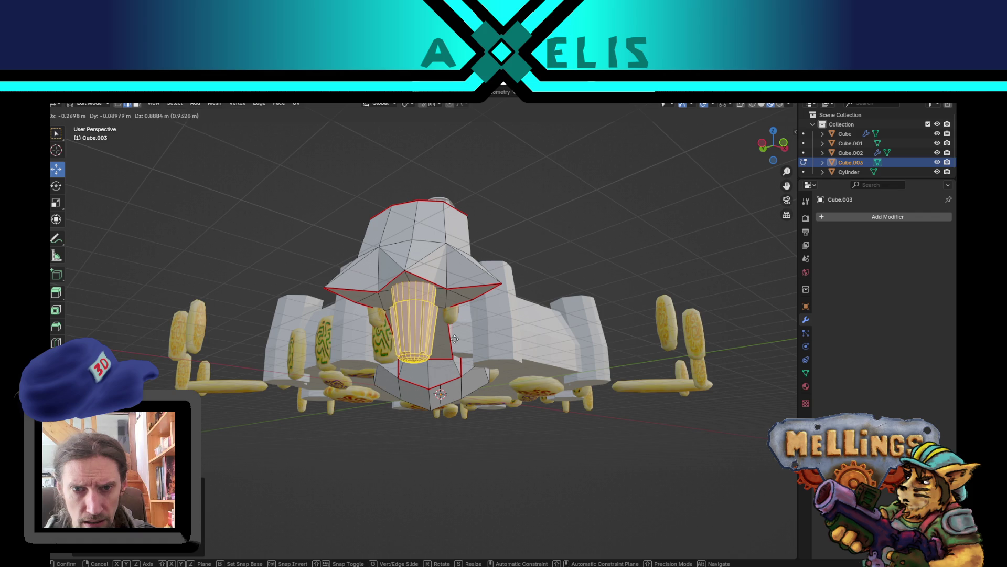
{"action": "left_click", "coordinate": [452, 342]}
{"action": "mouse_move", "coordinate": [452, 341]}
{"action": "middle_mouse_down"}
{"action": "mouse_move", "coordinate": [422, 267]}
{"action": "mouse_move", "coordinate": [394, 294]}
{"action": "mouse_move", "coordinate": [348, 386]}
{"action": "mouse_move", "coordinate": [530, 286]}
{"action": "mouse_move", "coordinate": [513, 371]}
{"action": "mouse_move", "coordinate": [482, 388]}
{"action": "middle_mouse_up"}
{"action": "key", "text": "g"}
{"action": "left_click", "coordinate": [539, 280]}
{"action": "scroll", "coordinate": [483, 389], "scroll_direction": "up", "scroll_amount": 4}
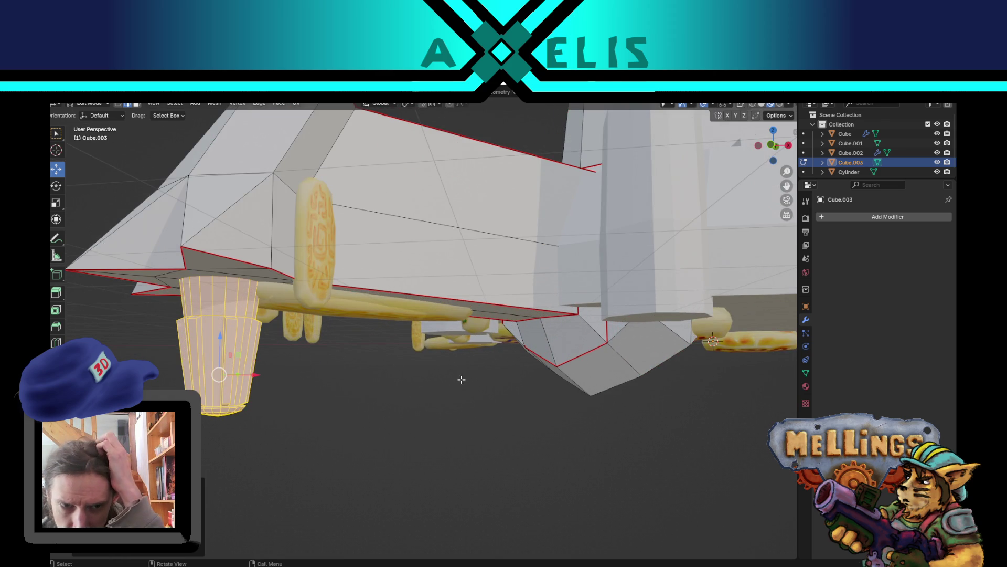
{"action": "middle_click_drag", "start_coordinate": [362, 400], "coordinate": [422, 427]}
{"action": "scroll", "coordinate": [422, 426], "scroll_direction": "down", "scroll_amount": 5}
{"action": "mouse_move", "coordinate": [501, 428]}
{"action": "middle_mouse_down"}
{"action": "mouse_move", "coordinate": [479, 415]}
{"action": "mouse_move", "coordinate": [490, 416]}
{"action": "mouse_move", "coordinate": [371, 393]}
{"action": "mouse_move", "coordinate": [460, 381]}
{"action": "mouse_move", "coordinate": [503, 414]}
{"action": "mouse_move", "coordinate": [462, 441]}
{"action": "mouse_move", "coordinate": [405, 418]}
{"action": "mouse_move", "coordinate": [440, 452]}
{"action": "mouse_move", "coordinate": [400, 445]}
{"action": "mouse_move", "coordinate": [396, 478]}
{"action": "mouse_move", "coordinate": [394, 450]}
{"action": "mouse_move", "coordinate": [413, 438]}
{"action": "mouse_move", "coordinate": [451, 452]}
{"action": "middle_mouse_up"}
Select all of Cube.003 and move the arm with its thruster vertically, then to a new position
{"action": "key", "text": "a"}
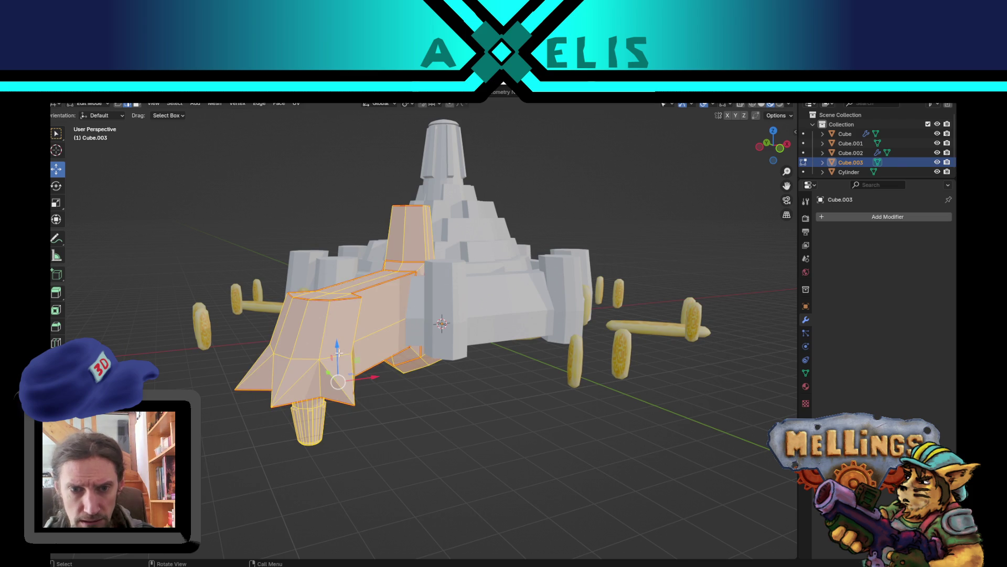
{"action": "key", "text": "g"}
{"action": "key", "text": "z"}
{"action": "left_click", "coordinate": [341, 352]}
{"action": "mouse_move", "coordinate": [341, 353]}
{"action": "middle_mouse_down"}
{"action": "mouse_move", "coordinate": [377, 393]}
{"action": "mouse_move", "coordinate": [362, 404]}
{"action": "middle_mouse_up"}
{"action": "key", "text": "g"}
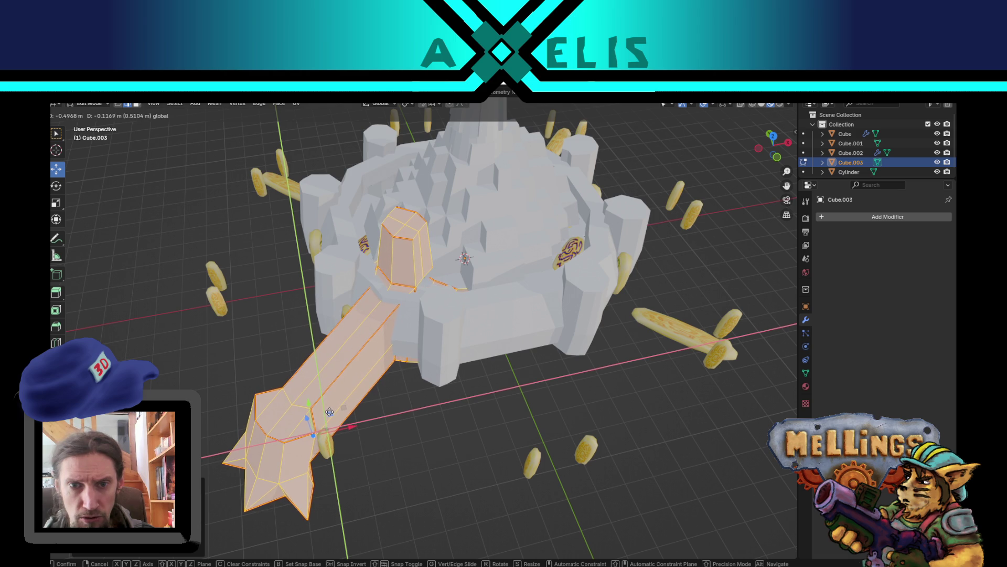
{"action": "left_click", "coordinate": [326, 413]}
Leave Edit Mode and select the main Cube body
{"action": "mouse_move", "coordinate": [493, 381]}
{"action": "middle_mouse_down"}
{"action": "mouse_move", "coordinate": [460, 379]}
{"action": "mouse_move", "coordinate": [483, 278]}
{"action": "mouse_move", "coordinate": [533, 354]}
{"action": "mouse_move", "coordinate": [591, 386]}
{"action": "mouse_move", "coordinate": [552, 362]}
{"action": "mouse_move", "coordinate": [513, 298]}
{"action": "middle_mouse_up"}
{"action": "mouse_move", "coordinate": [371, 186]}
{"action": "middle_mouse_down"}
{"action": "mouse_move", "coordinate": [567, 274]}
{"action": "mouse_move", "coordinate": [545, 325]}
{"action": "mouse_move", "coordinate": [512, 362]}
{"action": "middle_mouse_up"}
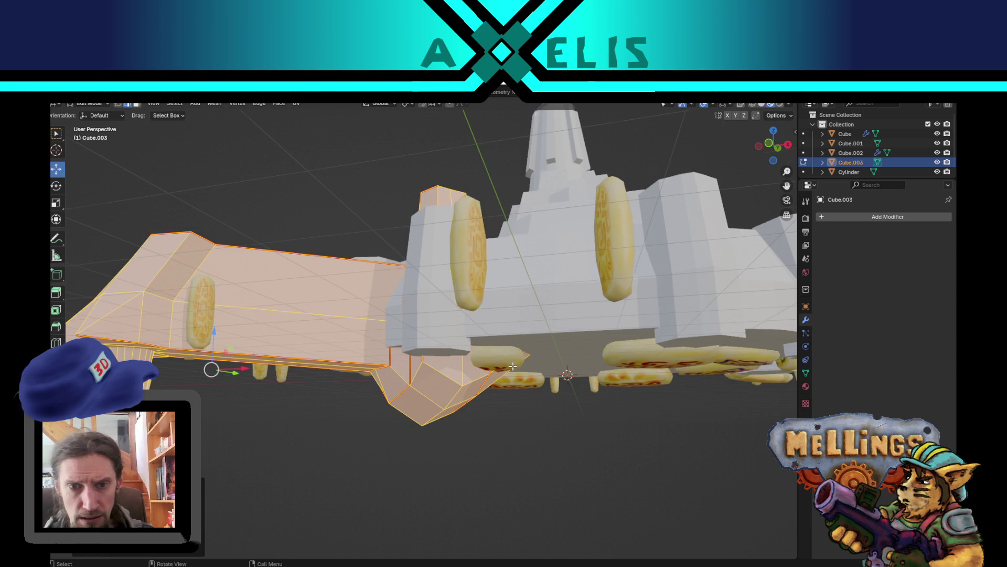
{"action": "scroll", "coordinate": [513, 362], "scroll_direction": "down", "scroll_amount": 5}
{"action": "key", "text": "Tab"}
{"action": "left_click", "coordinate": [531, 306]}
{"action": "middle_click_drag", "start_coordinate": [536, 312], "coordinate": [550, 331]}
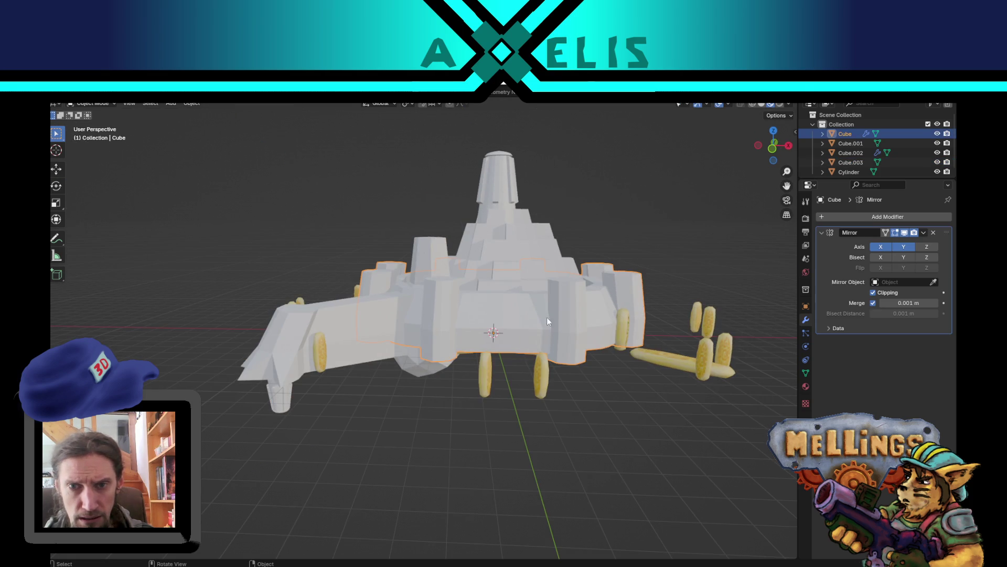
Duplicate the spire on top of the tower, keeping the copy in its original spot
{"action": "left_click", "coordinate": [499, 159]}
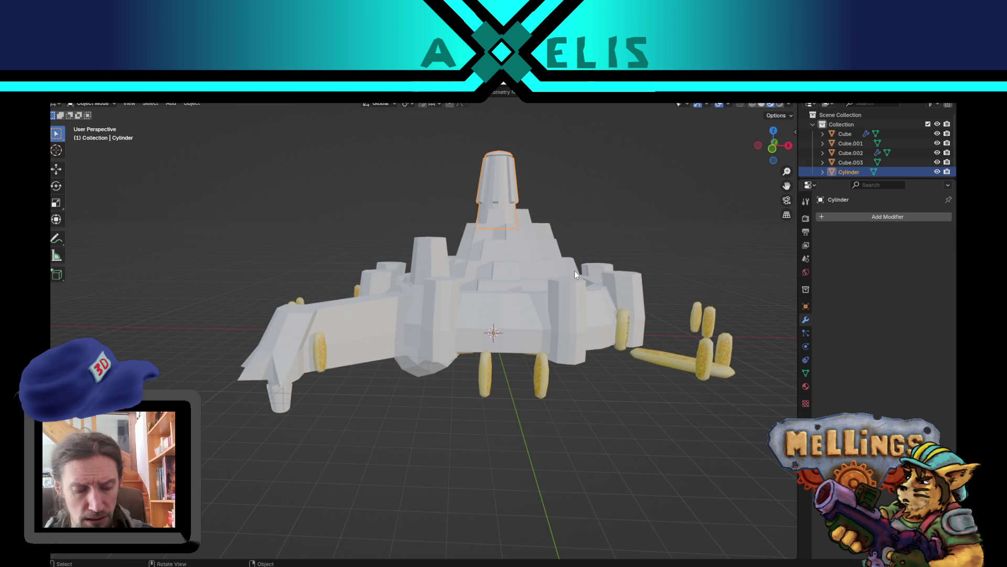
{"action": "key", "text": "shift+d"}
{"action": "right_click", "coordinate": [508, 329]}
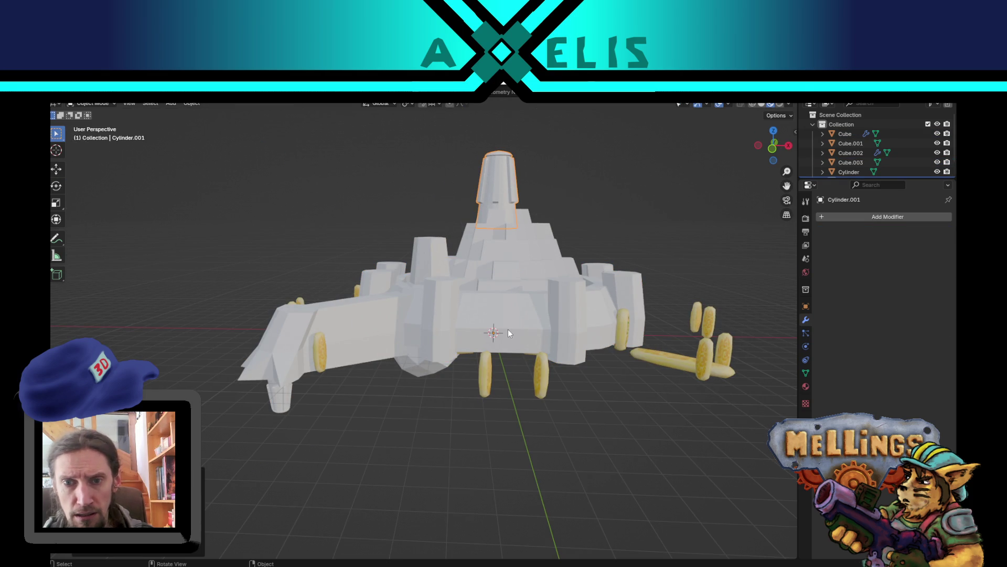
{"action": "mouse_move", "coordinate": [509, 335]}
{"action": "middle_mouse_down"}
{"action": "mouse_move", "coordinate": [528, 366]}
{"action": "mouse_move", "coordinate": [492, 312]}
{"action": "mouse_move", "coordinate": [494, 247]}
{"action": "mouse_move", "coordinate": [442, 363]}
{"action": "mouse_move", "coordinate": [448, 447]}
{"action": "mouse_move", "coordinate": [439, 446]}
{"action": "mouse_move", "coordinate": [437, 418]}
{"action": "mouse_move", "coordinate": [458, 376]}
{"action": "mouse_move", "coordinate": [458, 338]}
{"action": "mouse_move", "coordinate": [445, 347]}
{"action": "mouse_move", "coordinate": [440, 410]}
{"action": "middle_mouse_up"}
Select the spire copy Cylinder.001 and enter Edit Mode on its mesh
{"action": "left_click", "coordinate": [493, 312]}
{"action": "scroll", "coordinate": [459, 338], "scroll_direction": "up", "scroll_amount": 5}
{"action": "scroll", "coordinate": [440, 410], "scroll_direction": "down", "scroll_amount": 3}
{"action": "left_click", "coordinate": [448, 230]}
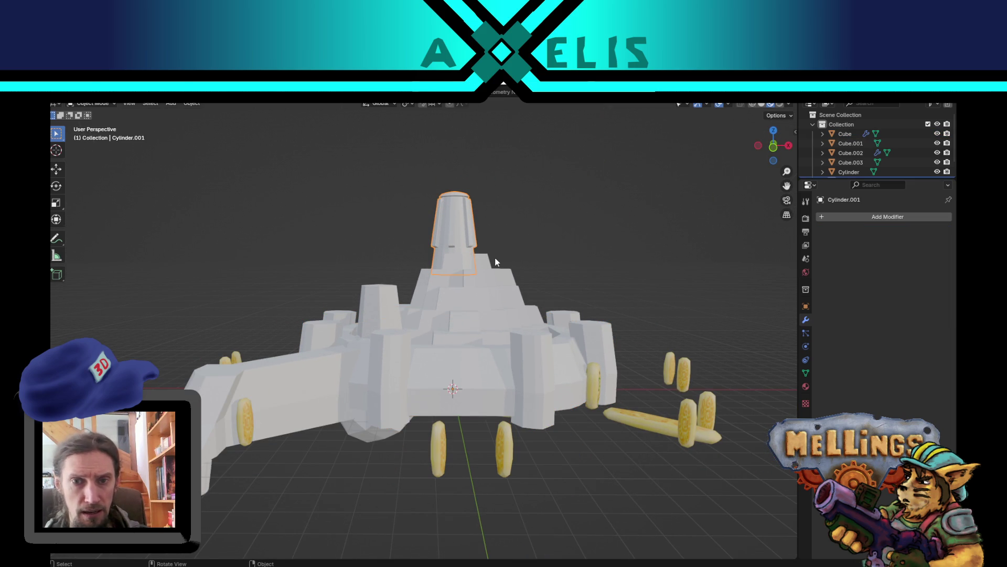
{"action": "key", "text": "Tab"}
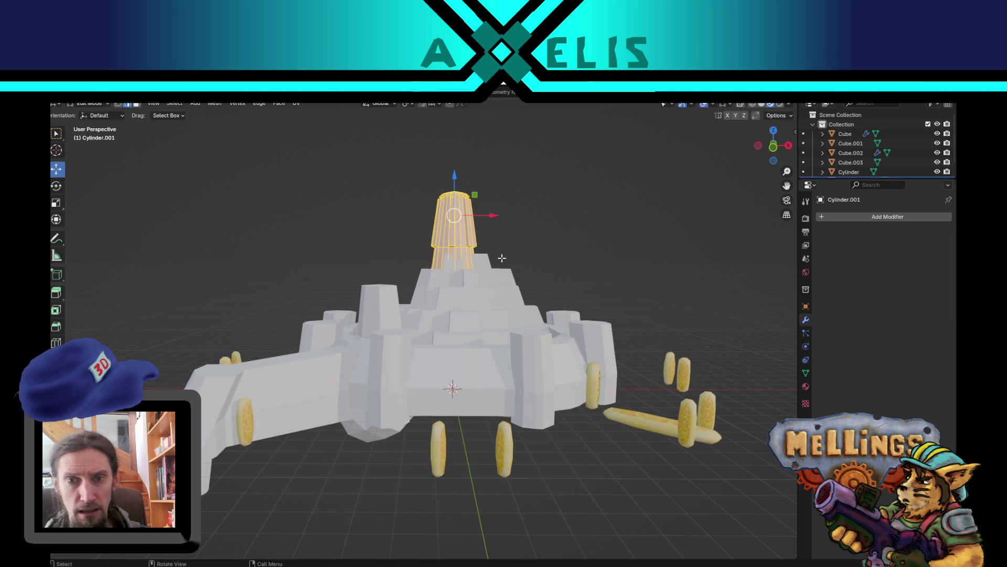
Move the spire copy lower and flip it upside down with a Z scale of -1
{"action": "key", "text": "g"}
{"action": "left_click", "coordinate": [412, 422]}
{"action": "mouse_move", "coordinate": [412, 423]}
{"action": "middle_mouse_down"}
{"action": "mouse_move", "coordinate": [425, 351]}
{"action": "mouse_move", "coordinate": [513, 408]}
{"action": "mouse_move", "coordinate": [467, 390]}
{"action": "mouse_move", "coordinate": [409, 427]}
{"action": "mouse_move", "coordinate": [415, 394]}
{"action": "mouse_move", "coordinate": [401, 360]}
{"action": "mouse_move", "coordinate": [409, 378]}
{"action": "mouse_move", "coordinate": [422, 353]}
{"action": "middle_mouse_up"}
{"action": "type", "text": "sz-1"}
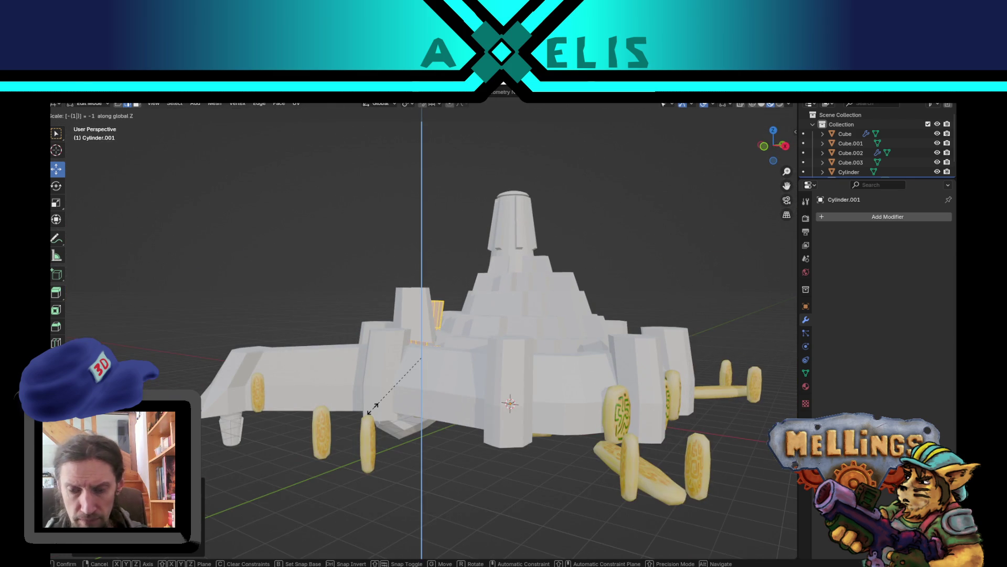
{"action": "key", "text": "Return"}
Reposition the flipped copy toward another tower, dropping it below the ship's hull
{"action": "middle_click_drag", "start_coordinate": [296, 305], "coordinate": [494, 352]}
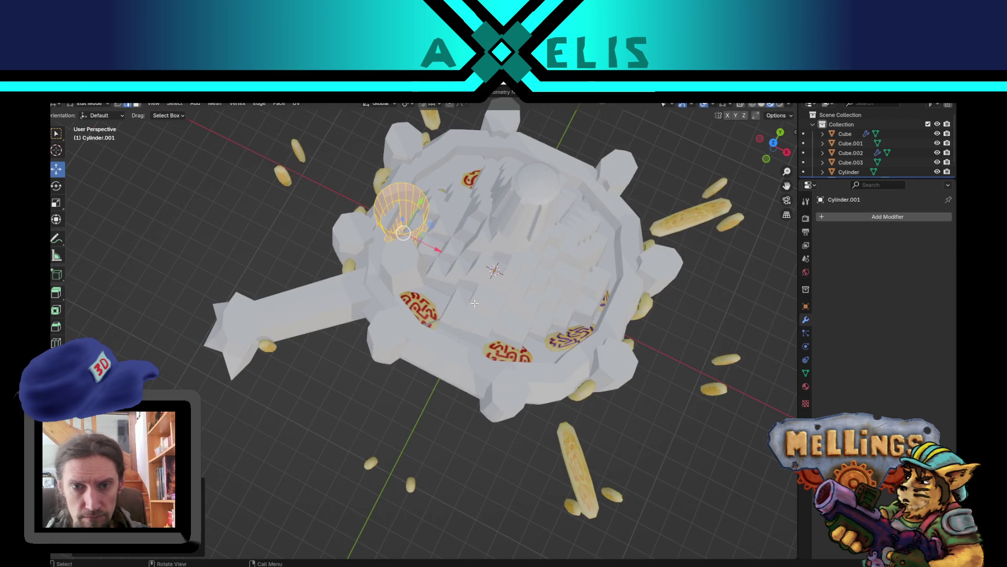
{"action": "key", "text": "g"}
{"action": "key", "text": "Return"}
{"action": "mouse_move", "coordinate": [452, 325]}
{"action": "middle_mouse_down"}
{"action": "mouse_move", "coordinate": [463, 263]}
{"action": "mouse_move", "coordinate": [442, 295]}
{"action": "middle_mouse_up"}
{"action": "mouse_move", "coordinate": [415, 360]}
{"action": "left_mouse_down"}
{"action": "mouse_move", "coordinate": [436, 417]}
{"action": "mouse_move", "coordinate": [473, 456]}
{"action": "mouse_move", "coordinate": [524, 434]}
{"action": "mouse_move", "coordinate": [579, 448]}
{"action": "left_mouse_up"}
Shorten the copy along Z, raise it vertically into the hull as a thruster, and exit Edit Mode
{"action": "key", "text": "s"}
{"action": "key", "text": "z"}
{"action": "left_click", "coordinate": [435, 497]}
{"action": "middle_click_drag", "start_coordinate": [435, 497], "coordinate": [404, 414]}
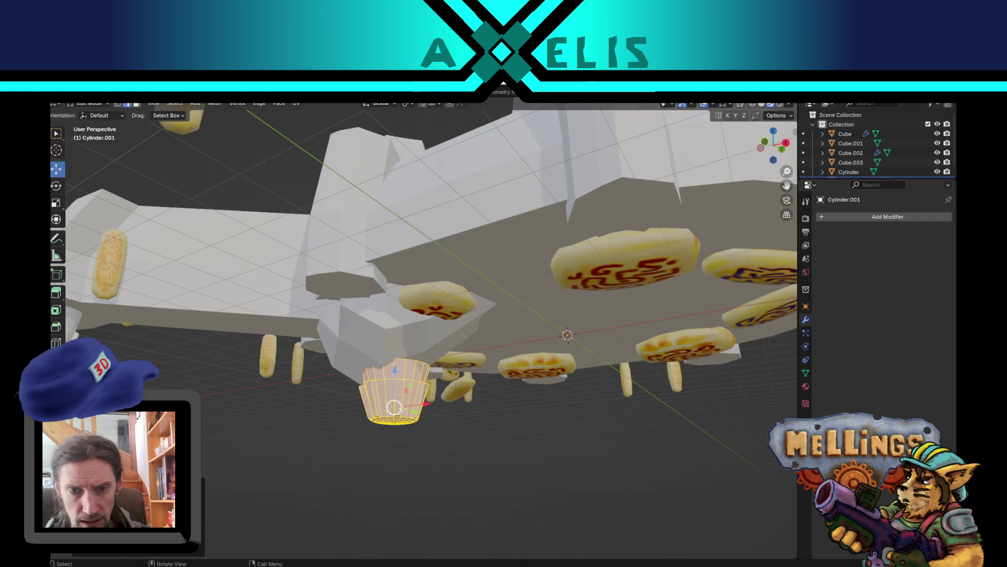
{"action": "key", "text": "g"}
{"action": "key", "text": "z"}
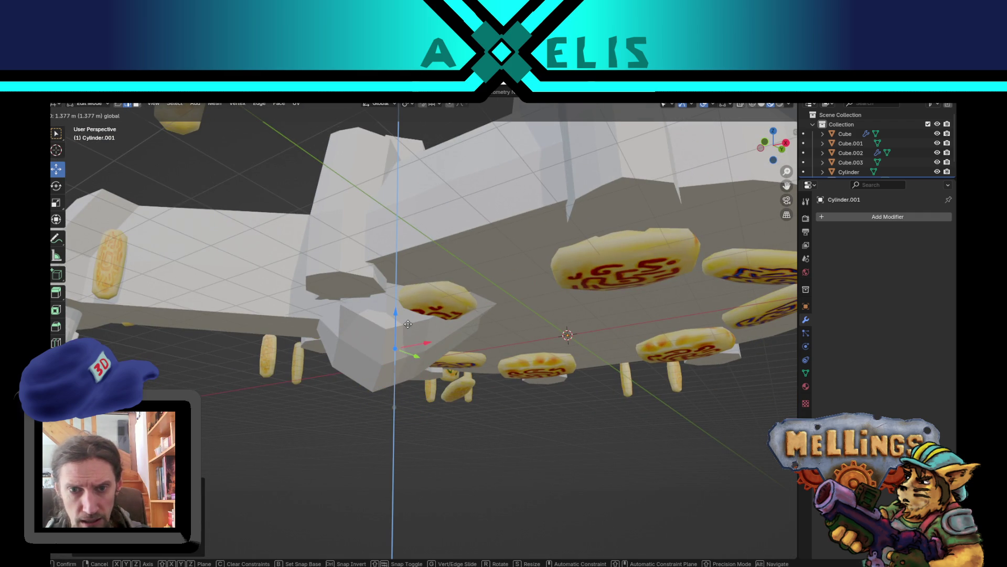
{"action": "left_click", "coordinate": [407, 317]}
{"action": "key", "text": "Tab"}
{"action": "scroll", "coordinate": [407, 317], "scroll_direction": "down", "scroll_amount": 5}
{"action": "middle_click_drag", "start_coordinate": [407, 317], "coordinate": [549, 373]}
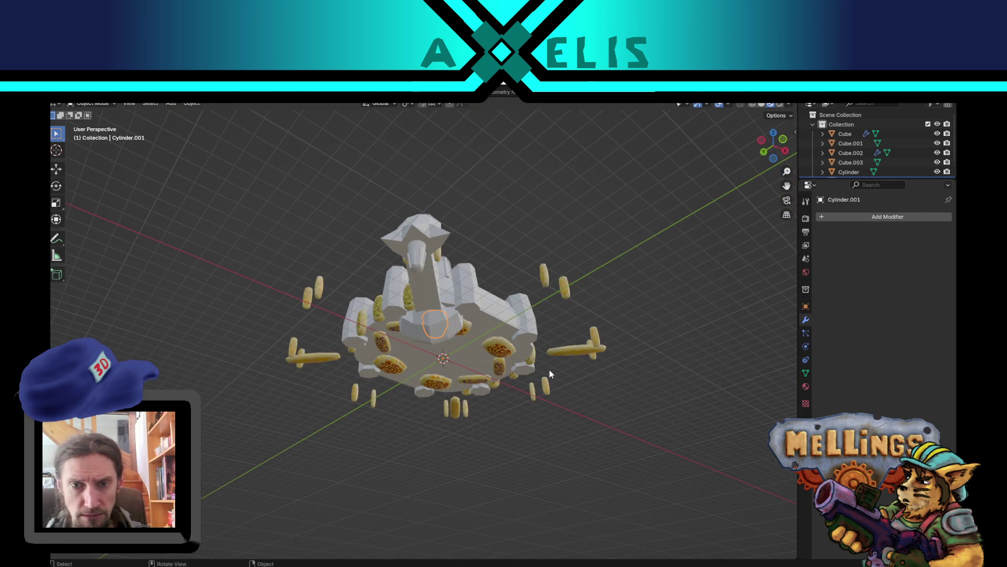
Select the front arm Cube.003 and save the file as hum_boss.blend
{"action": "left_click", "coordinate": [419, 242]}
{"action": "mouse_move", "coordinate": [579, 254]}
{"action": "middle_mouse_down"}
{"action": "mouse_move", "coordinate": [542, 260]}
{"action": "mouse_move", "coordinate": [542, 236]}
{"action": "mouse_move", "coordinate": [522, 253]}
{"action": "mouse_move", "coordinate": [510, 292]}
{"action": "mouse_move", "coordinate": [482, 283]}
{"action": "middle_mouse_up"}
{"action": "mouse_move", "coordinate": [395, 319]}
{"action": "middle_mouse_down"}
{"action": "mouse_move", "coordinate": [383, 338]}
{"action": "mouse_move", "coordinate": [443, 371]}
{"action": "mouse_move", "coordinate": [473, 319]}
{"action": "mouse_move", "coordinate": [417, 306]}
{"action": "mouse_move", "coordinate": [420, 344]}
{"action": "mouse_move", "coordinate": [514, 394]}
{"action": "mouse_move", "coordinate": [521, 380]}
{"action": "mouse_move", "coordinate": [597, 478]}
{"action": "middle_mouse_up"}
{"action": "scroll", "coordinate": [518, 377], "scroll_direction": "down", "scroll_amount": 8}
{"action": "key", "text": "ctrl+s"}
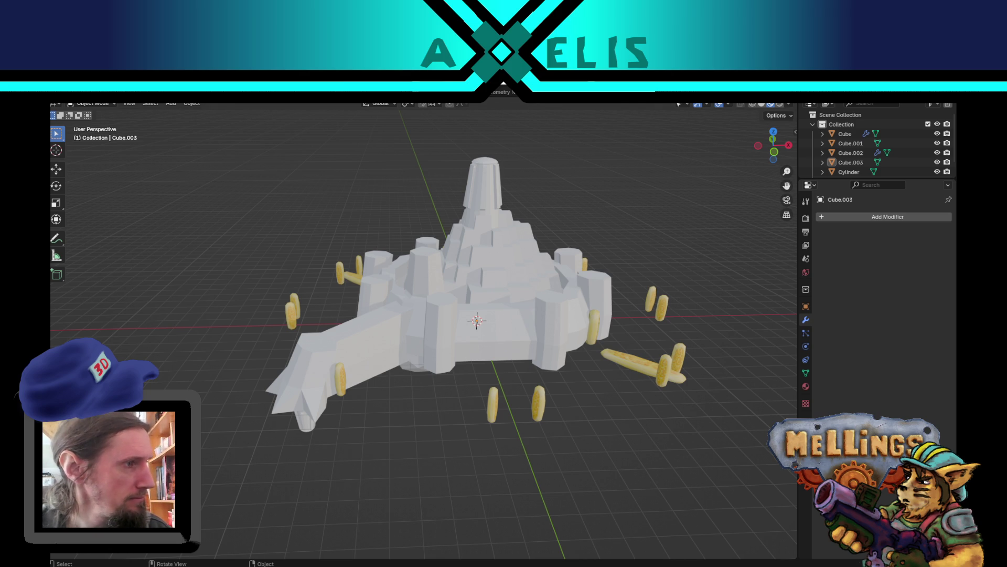
Orbit around the finished fortress ship to inspect it from top, low and three-quarter views
{"action": "mouse_move", "coordinate": [489, 332]}
{"action": "middle_mouse_down"}
{"action": "mouse_move", "coordinate": [512, 323]}
{"action": "mouse_move", "coordinate": [579, 342]}
{"action": "mouse_move", "coordinate": [623, 333]}
{"action": "mouse_move", "coordinate": [553, 342]}
{"action": "mouse_move", "coordinate": [490, 320]}
{"action": "mouse_move", "coordinate": [546, 253]}
{"action": "mouse_move", "coordinate": [527, 234]}
{"action": "mouse_move", "coordinate": [494, 297]}
{"action": "mouse_move", "coordinate": [509, 336]}
{"action": "mouse_move", "coordinate": [498, 322]}
{"action": "mouse_move", "coordinate": [498, 333]}
{"action": "middle_mouse_up"}
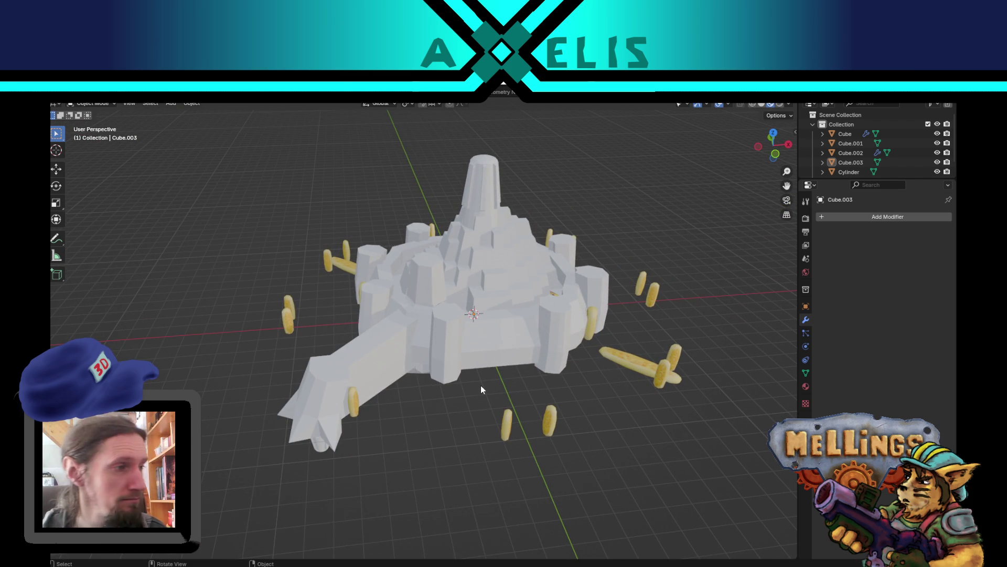
{"action": "scroll", "coordinate": [481, 385], "scroll_direction": "up", "scroll_amount": 3}
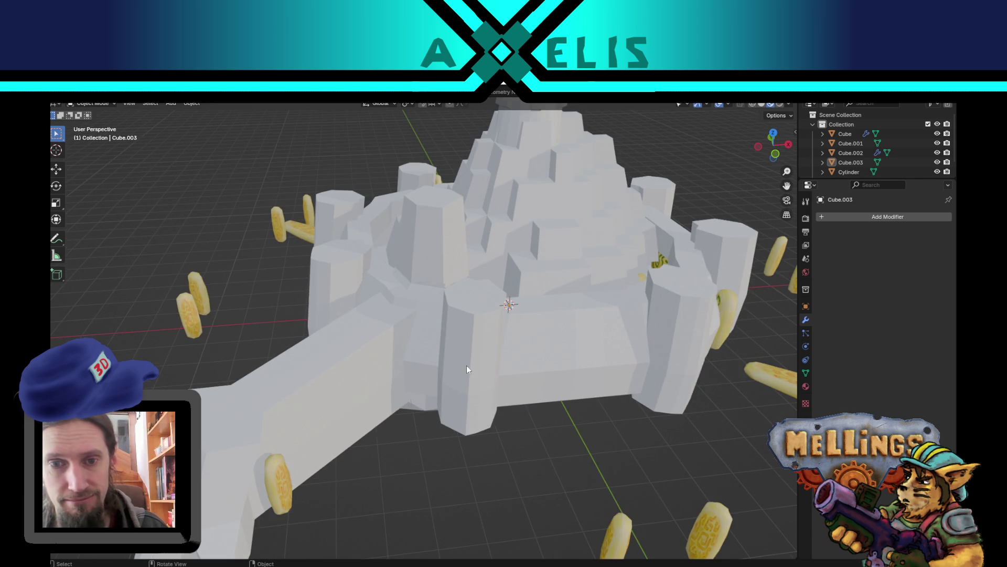
{"action": "mouse_move", "coordinate": [466, 369]}
{"action": "middle_mouse_down"}
{"action": "mouse_move", "coordinate": [491, 433]}
{"action": "mouse_move", "coordinate": [461, 458]}
{"action": "mouse_move", "coordinate": [396, 399]}
{"action": "mouse_move", "coordinate": [477, 347]}
{"action": "mouse_move", "coordinate": [492, 319]}
{"action": "mouse_move", "coordinate": [456, 364]}
{"action": "mouse_move", "coordinate": [453, 390]}
{"action": "mouse_move", "coordinate": [470, 375]}
{"action": "middle_mouse_up"}
{"action": "scroll", "coordinate": [492, 319], "scroll_direction": "down", "scroll_amount": 2}
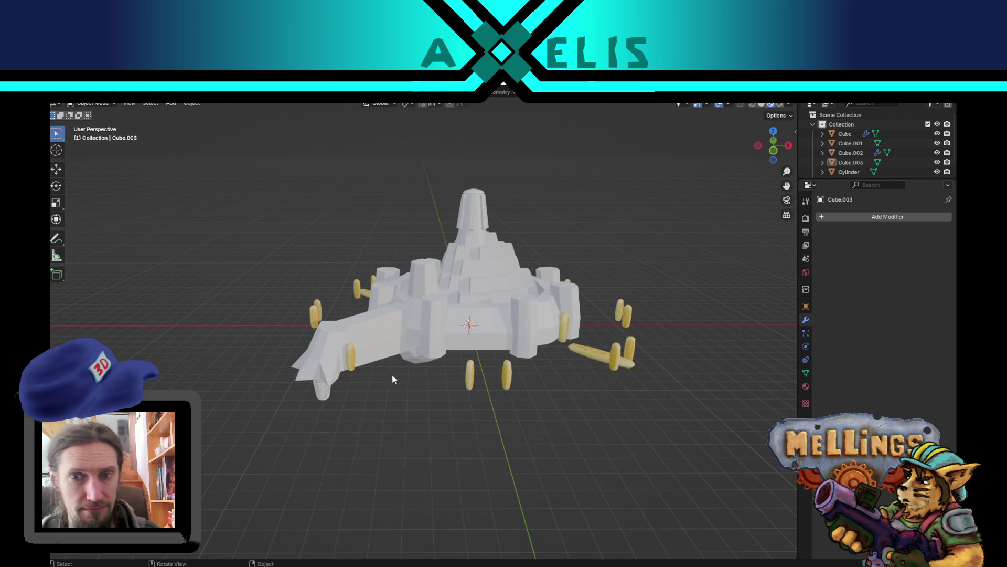
{"action": "middle_click_drag", "start_coordinate": [452, 362], "coordinate": [386, 306]}
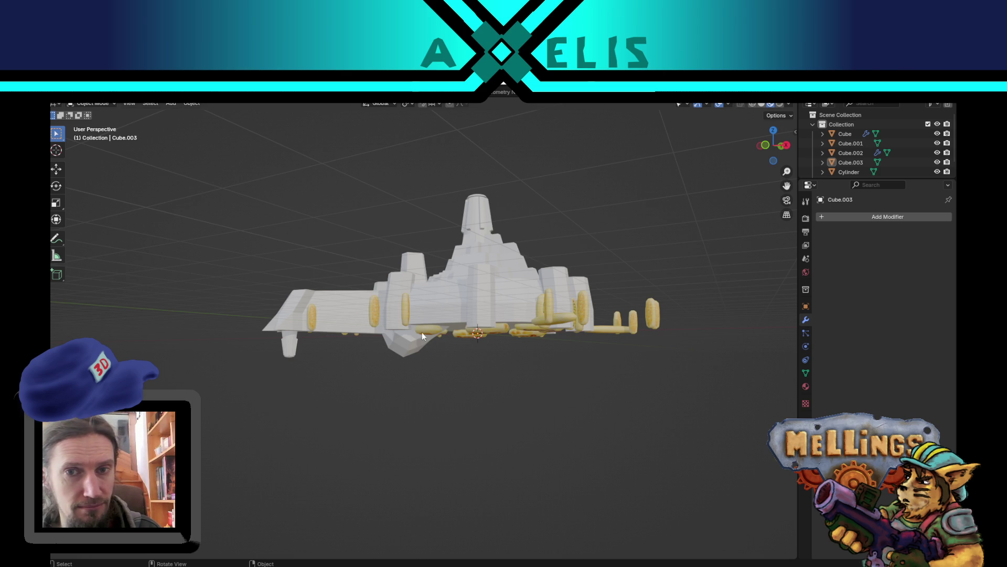
{"action": "middle_click_drag", "start_coordinate": [522, 289], "coordinate": [562, 345]}
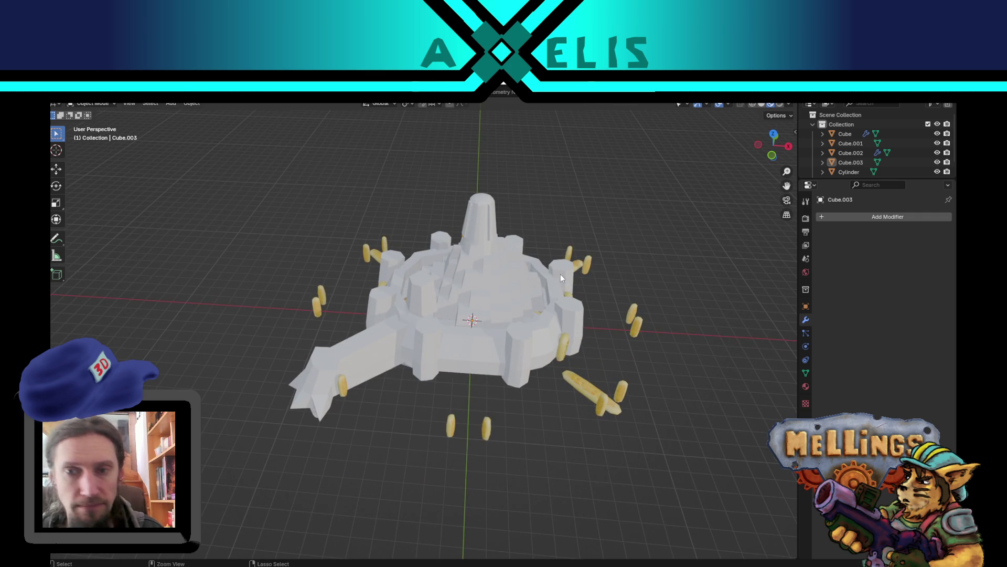
{"action": "key", "text": "ctrl+s"}
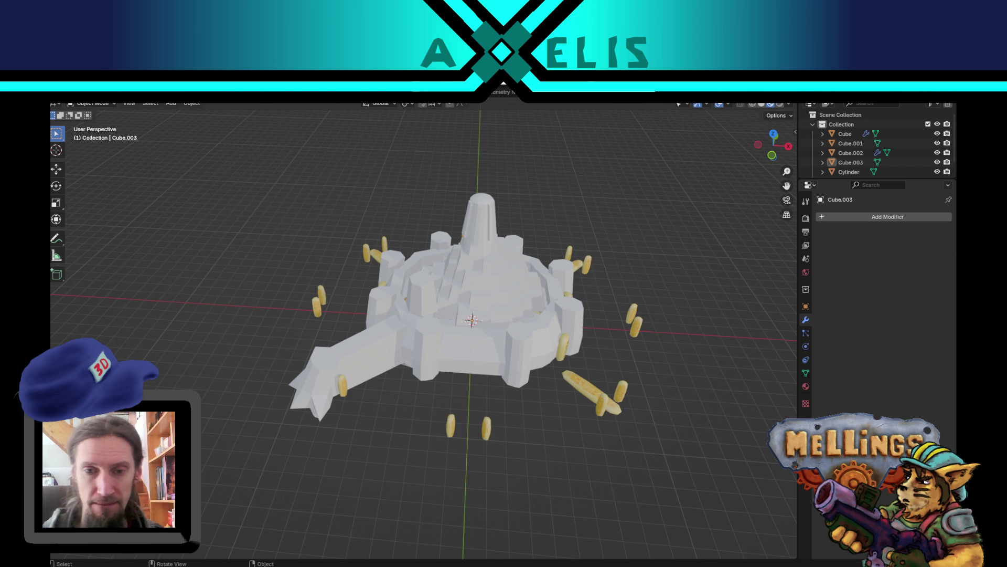
{"action": "mouse_move", "coordinate": [375, 331]}
{"action": "middle_mouse_down"}
{"action": "mouse_move", "coordinate": [404, 294]}
{"action": "mouse_move", "coordinate": [462, 303]}
{"action": "mouse_move", "coordinate": [370, 366]}
{"action": "mouse_move", "coordinate": [446, 323]}
{"action": "middle_mouse_up"}
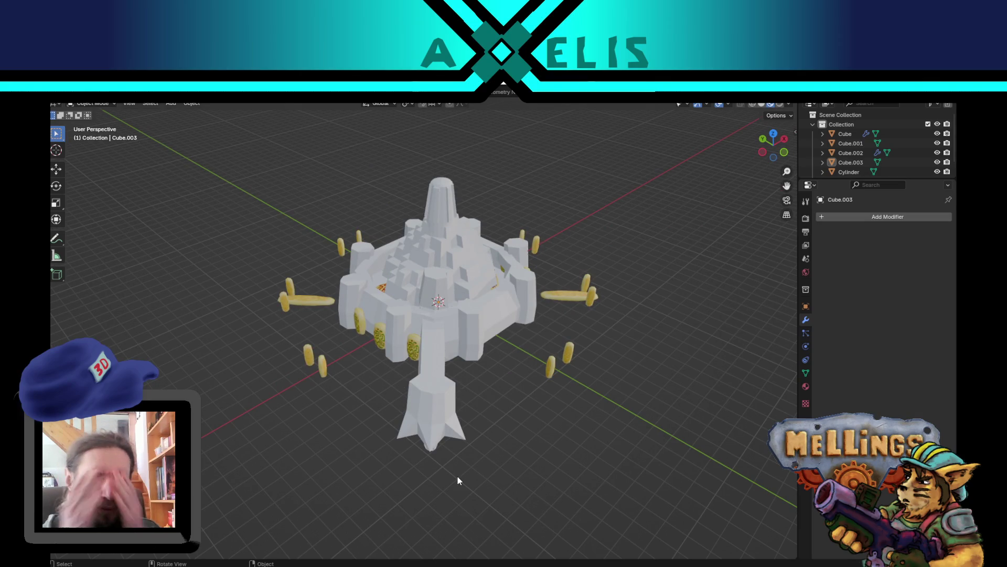